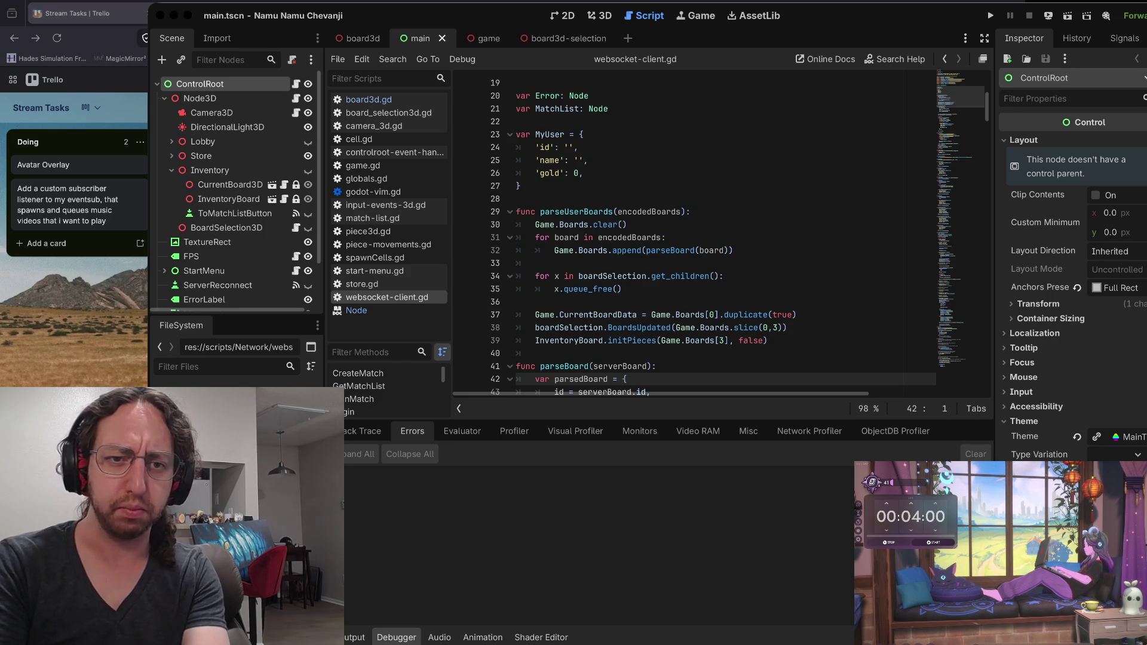
- Launch the game in debug mode and submit a test username, halting in parseBoard at line 42
{"action": "key", "text": "super+Tab"}
{"action": "key", "text": "super+b"}
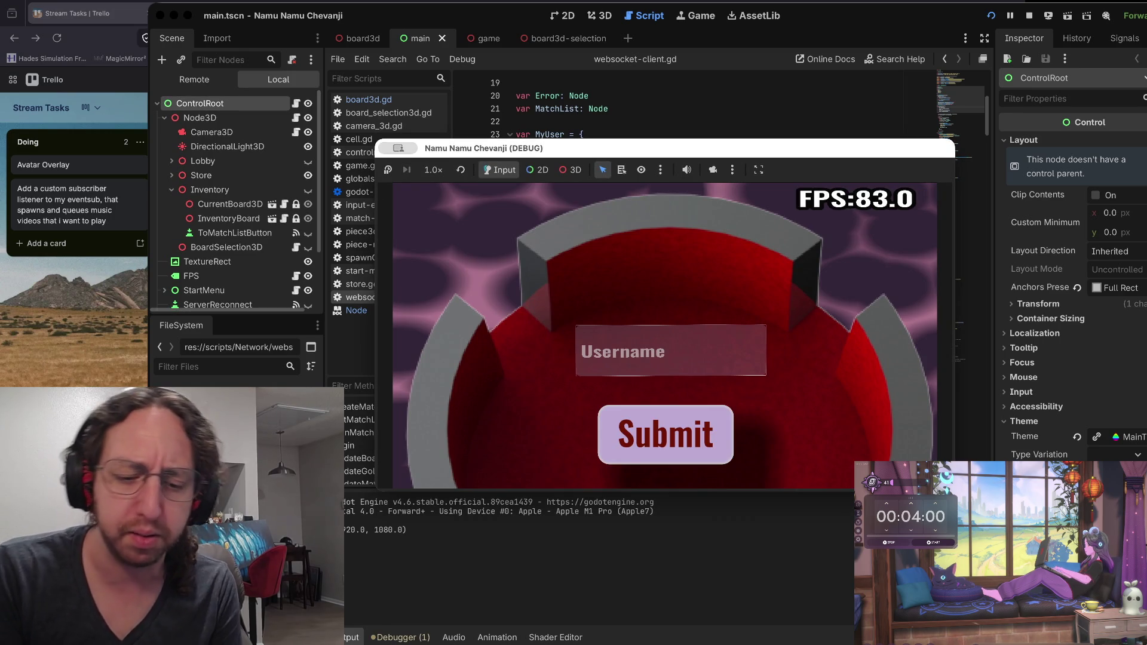
{"action": "type", "text": "b"}
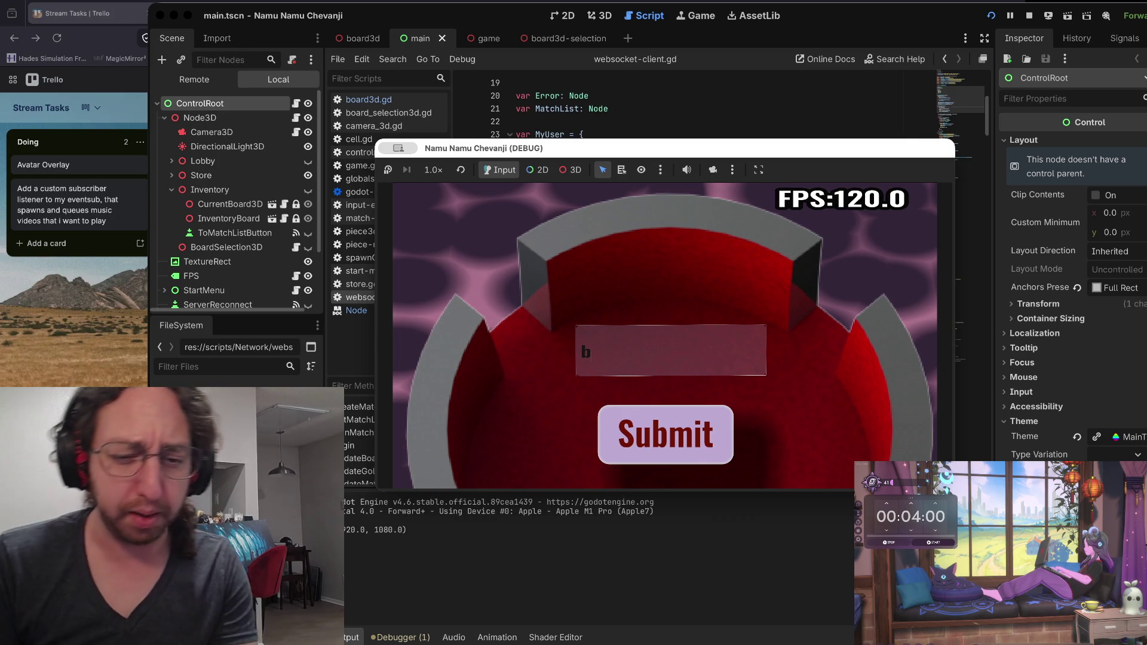
{"action": "key", "text": "BackSpace"}
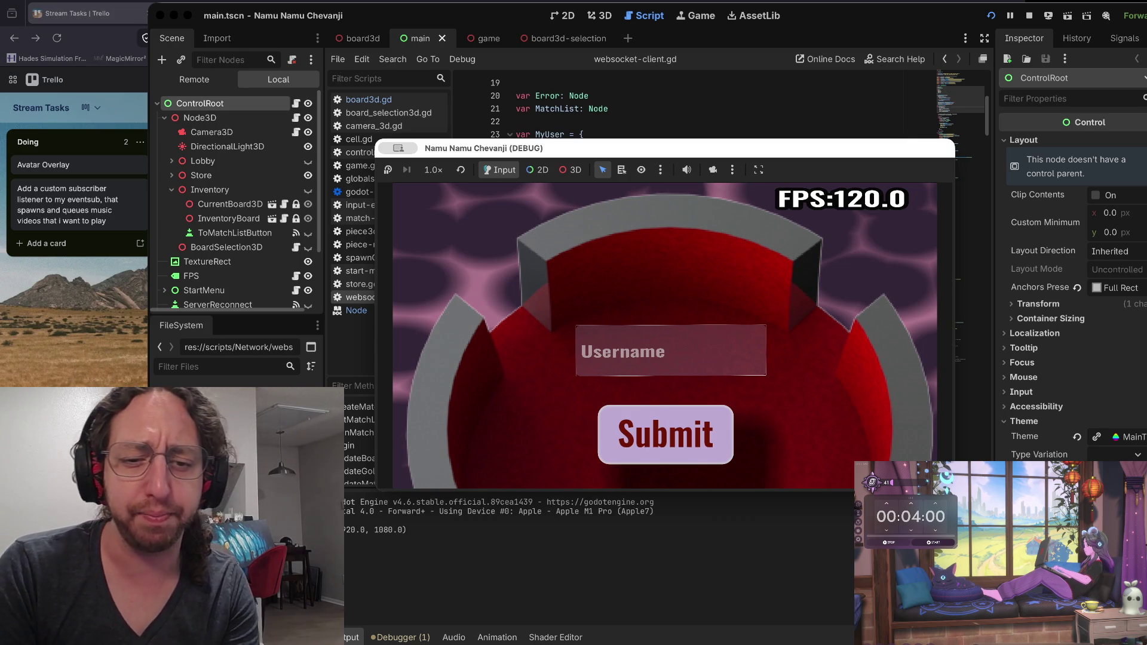
{"action": "type", "text": "bob"}
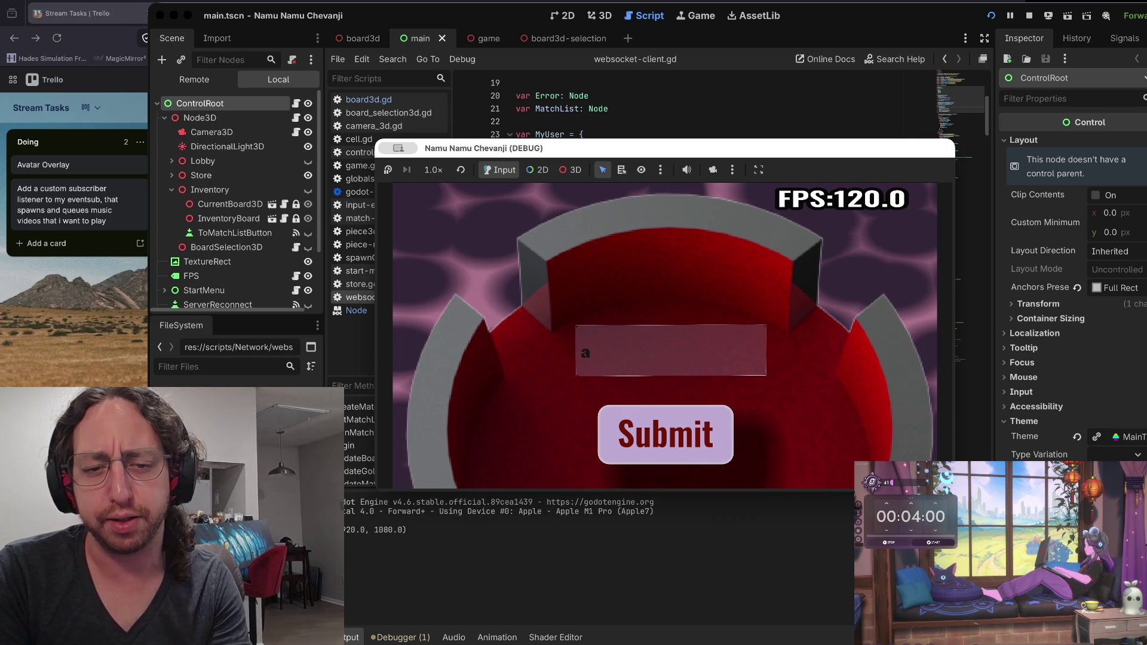
{"action": "key", "text": "BackSpace"}
{"action": "key", "text": "BackSpace"}
{"action": "key", "text": "BackSpace"}
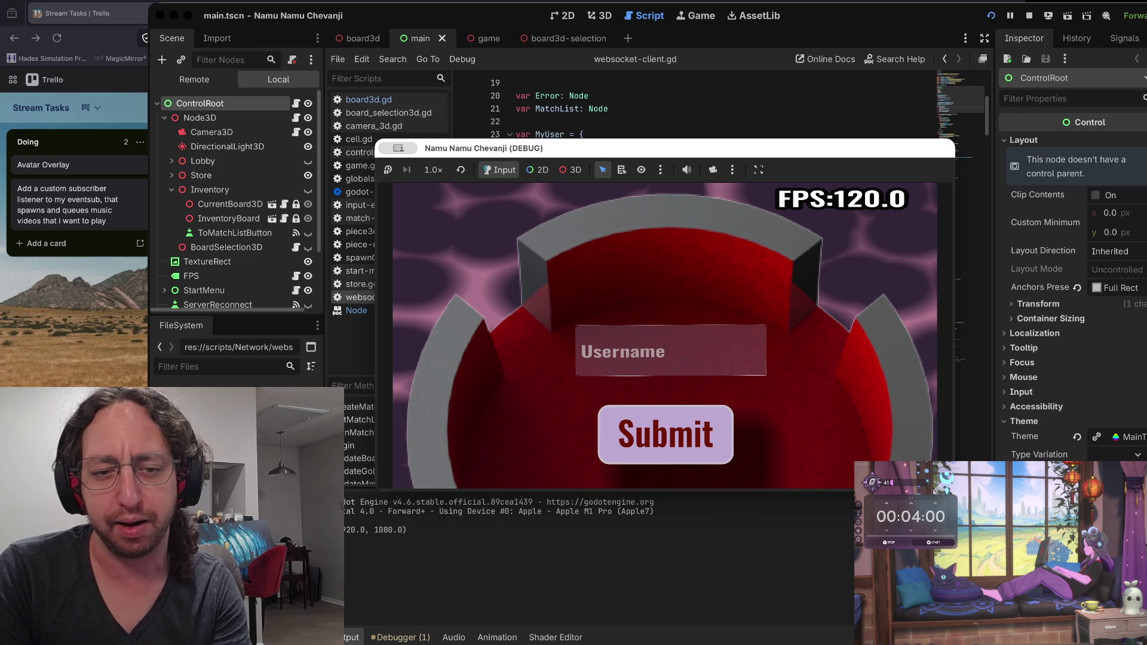
{"action": "type", "text": "a"}
{"action": "key", "text": "Return"}
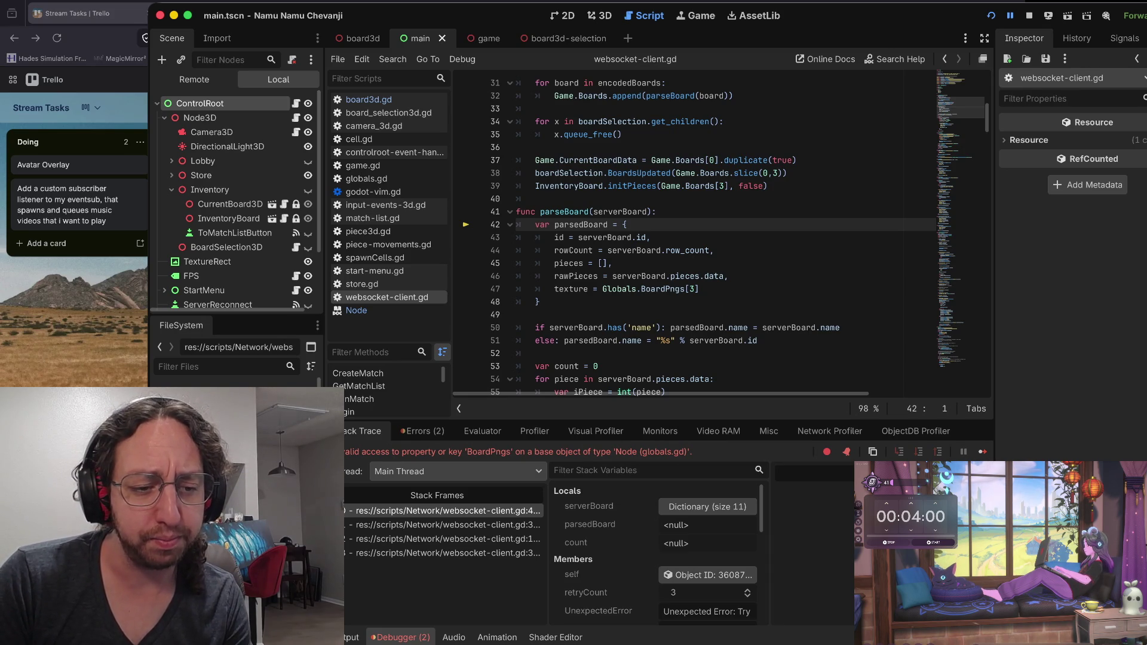
{"action": "left_click", "coordinate": [650, 237]}
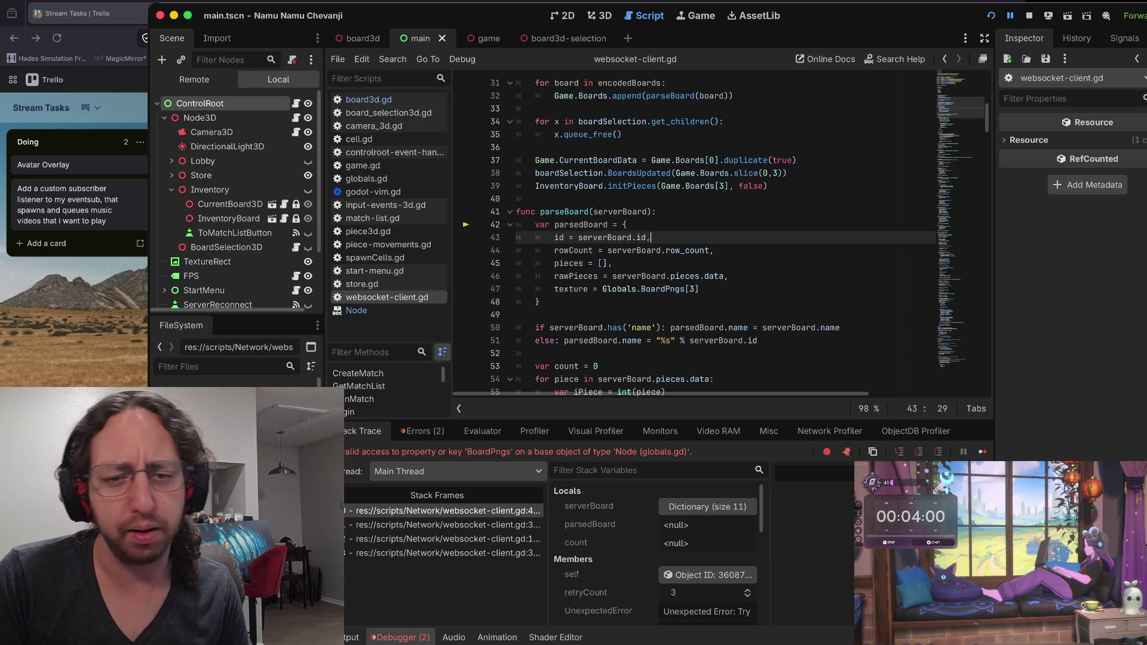
- Inspect parsedBoard's value, then switch from Godot to the Stream Tasks Trello board in Firefox
{"action": "mouse_move", "coordinate": [744, 173]}
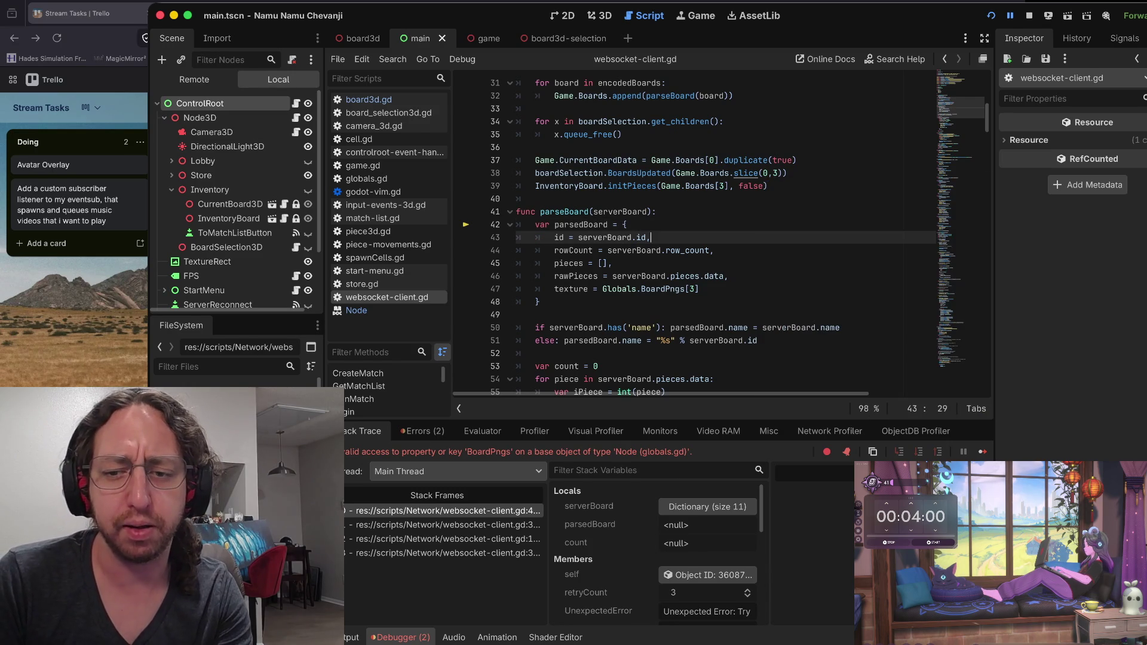
{"action": "key", "text": "super+Tab"}
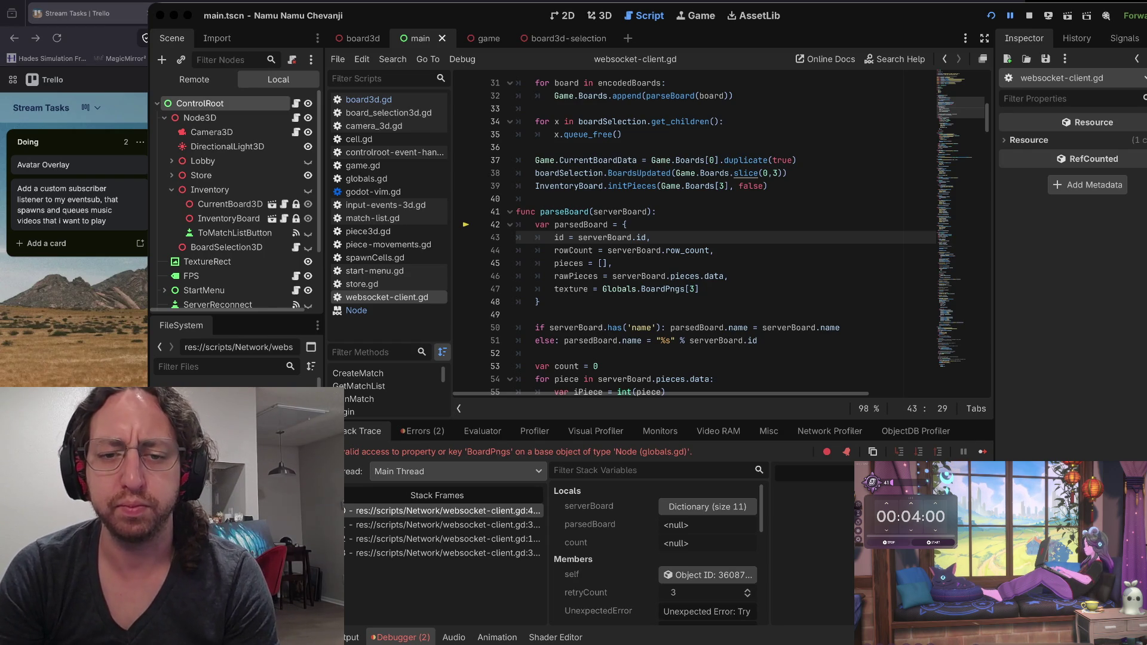
{"action": "key", "text": "super+Tab"}
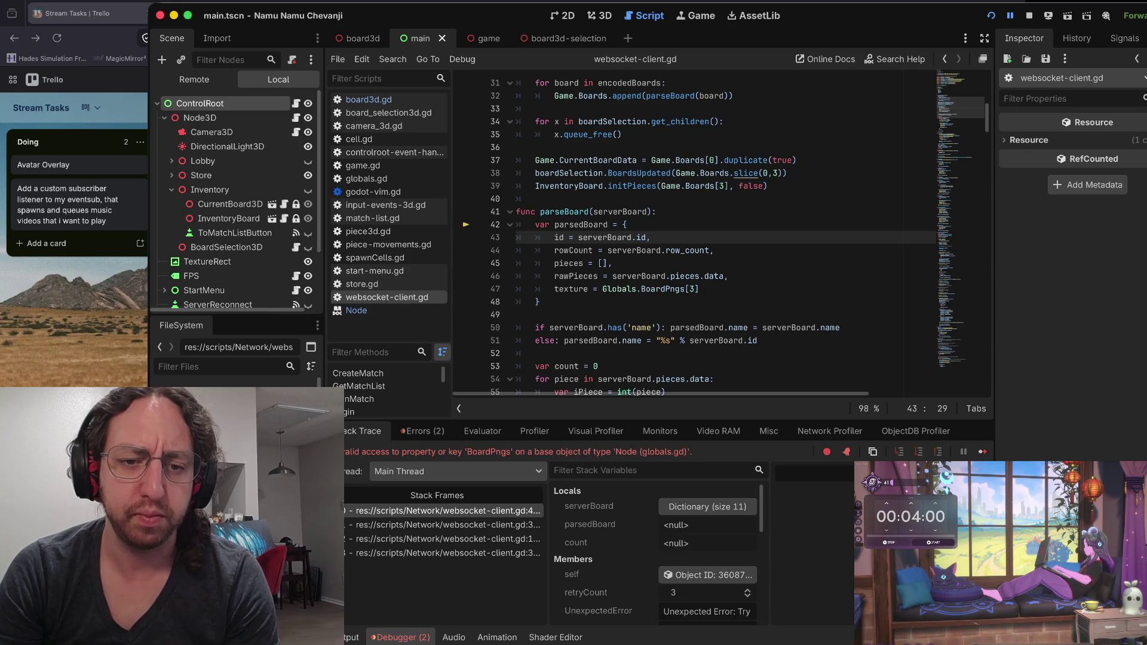
{"action": "mouse_move", "coordinate": [681, 327]}
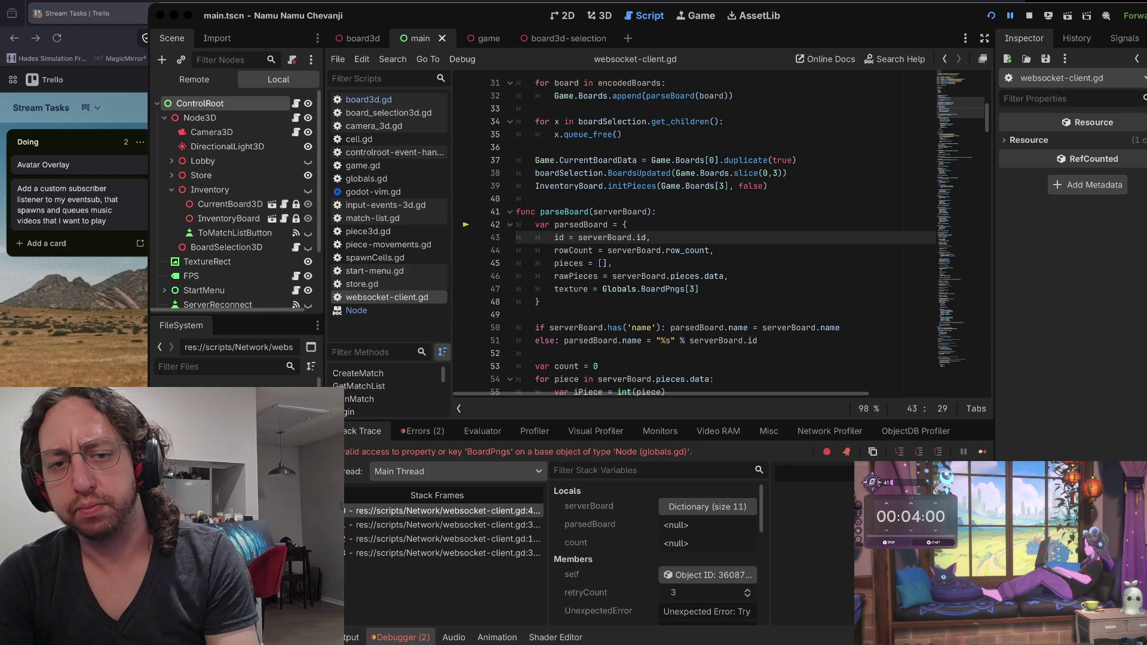
{"action": "key", "text": "super+h"}
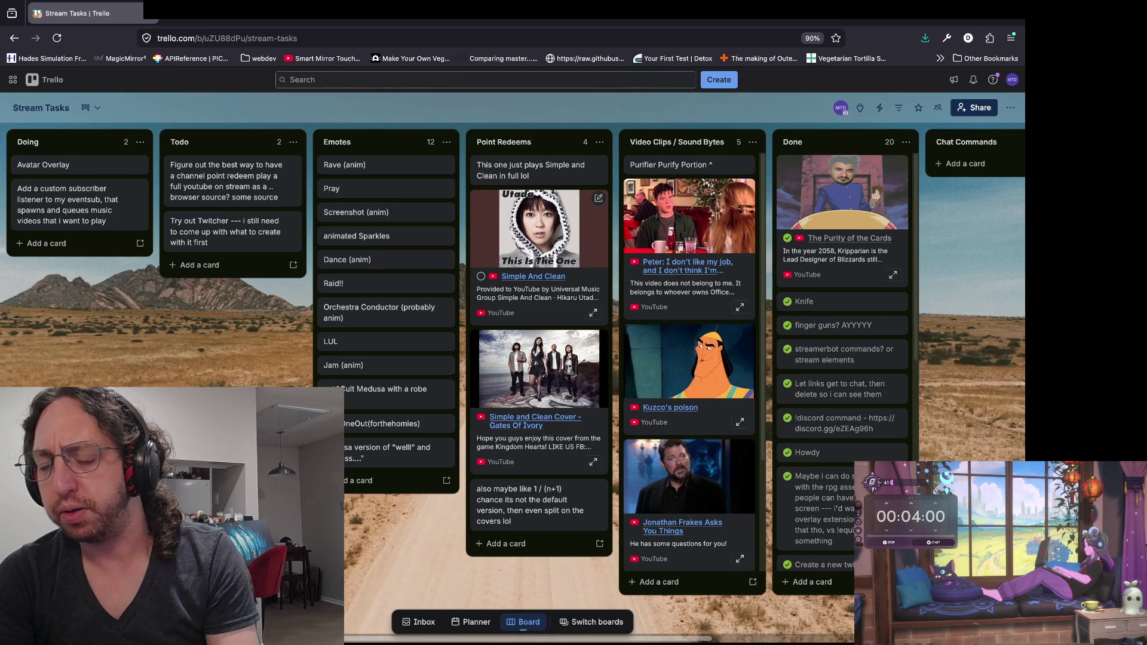
- Flip between the terminal and Godot workspaces, placing the caret on empty line 49 after parsedBoard
{"action": "key", "text": "super+Tab"}
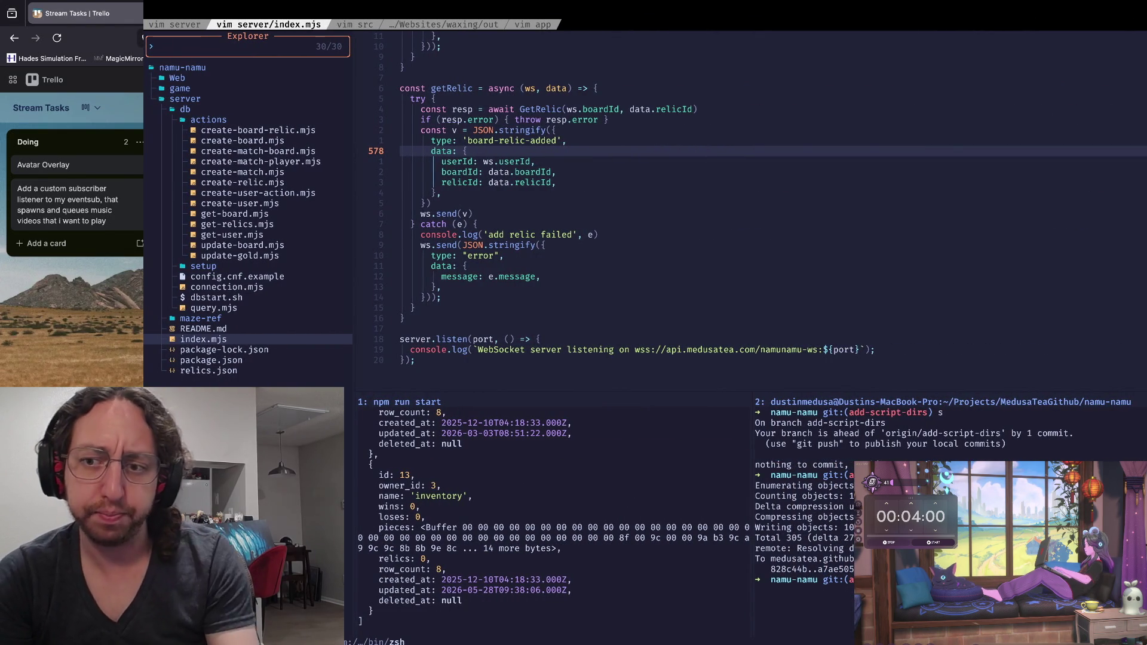
{"action": "key", "text": "ctrl+Left"}
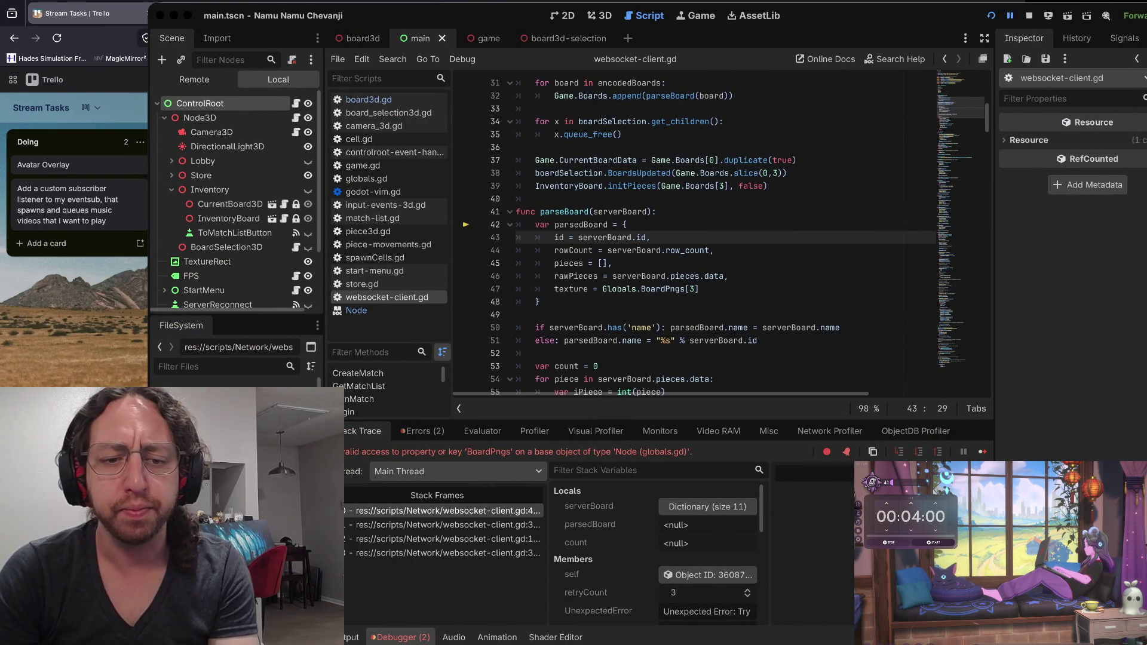
{"action": "key", "text": "ctrl+Right"}
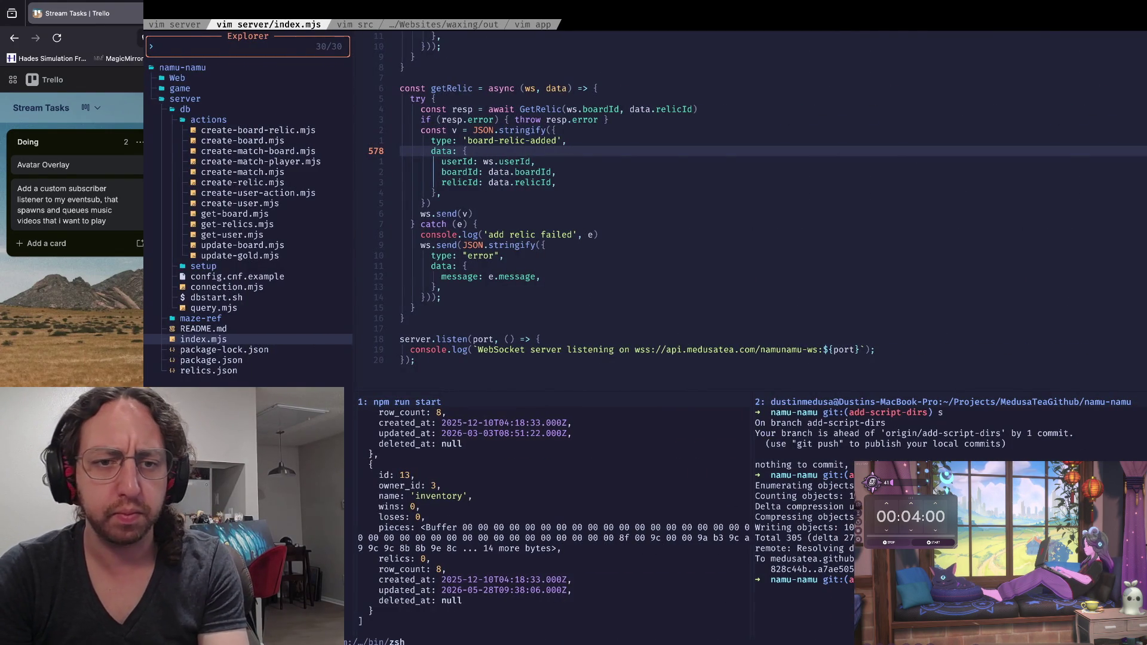
{"action": "key", "text": "ctrl+Left"}
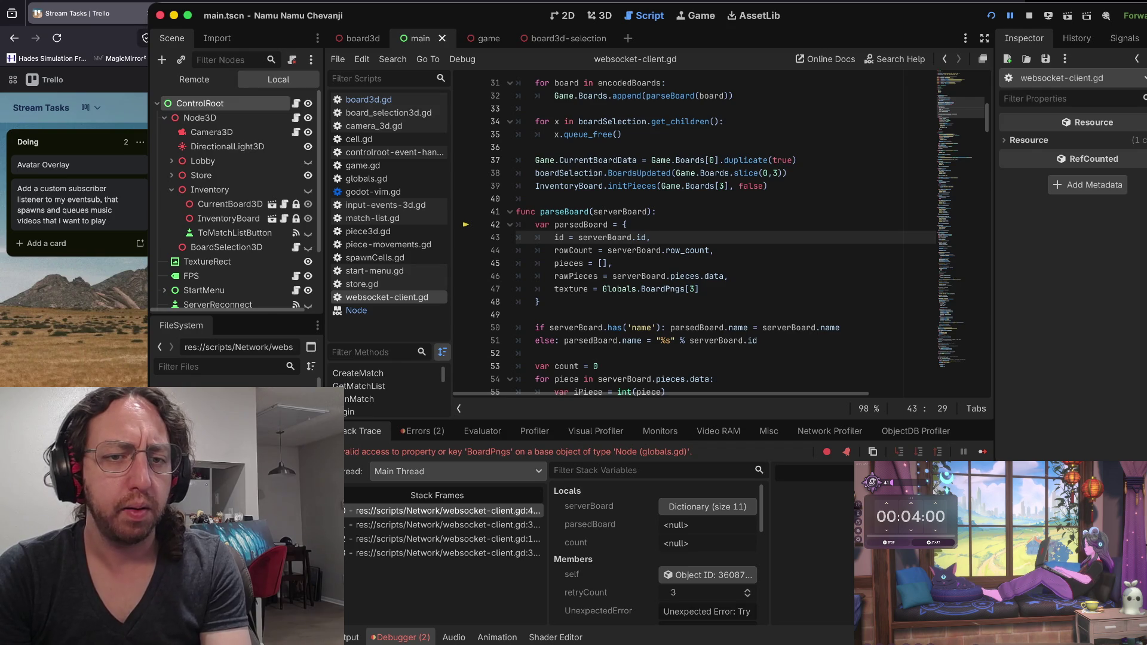
{"action": "left_click", "coordinate": [517, 315]}
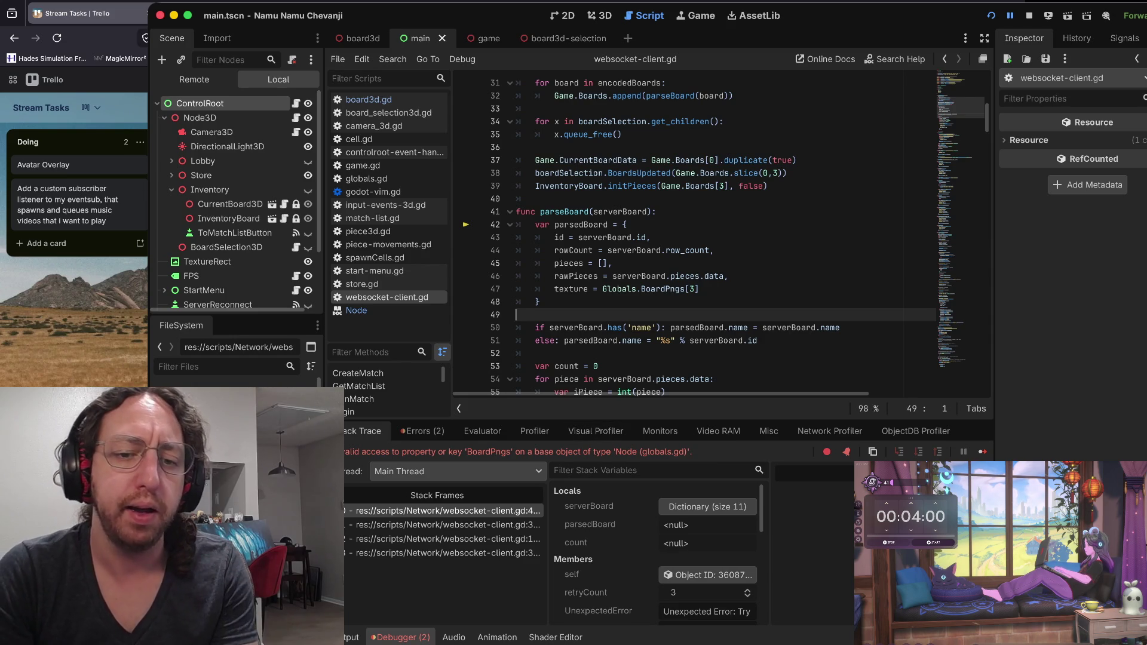
- In the terminal, clear the repo pane and rerun the git status alias 's'
{"action": "key", "text": "super+Tab"}
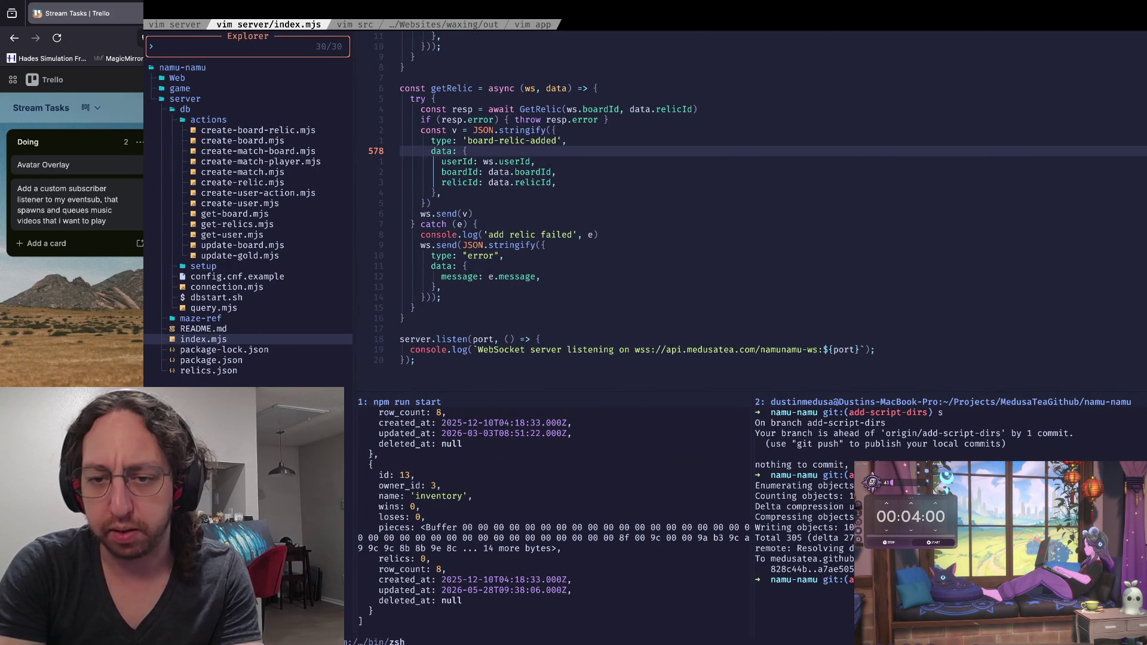
{"action": "key", "text": "ctrl+l"}
{"action": "type", "text": "s"}
{"action": "key", "text": "Return"}
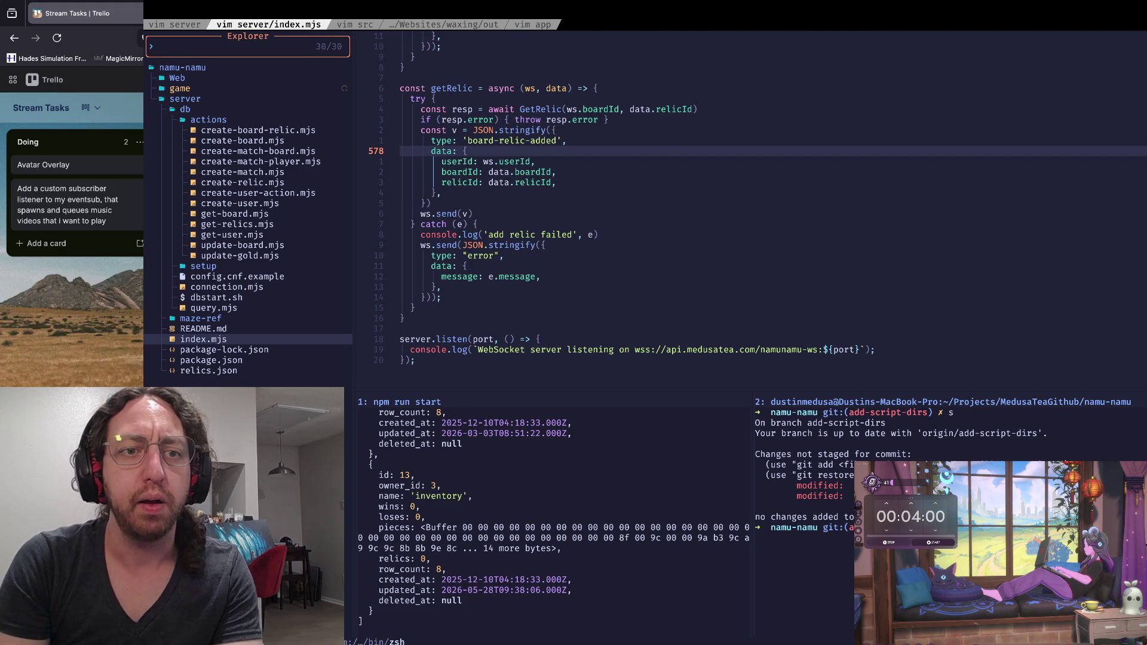
{"action": "key", "text": "ctrl+b"}
- Stop the waxing http.server, quit Vim in the app window, and close the leftover shell windows
{"action": "key", "text": "4"}
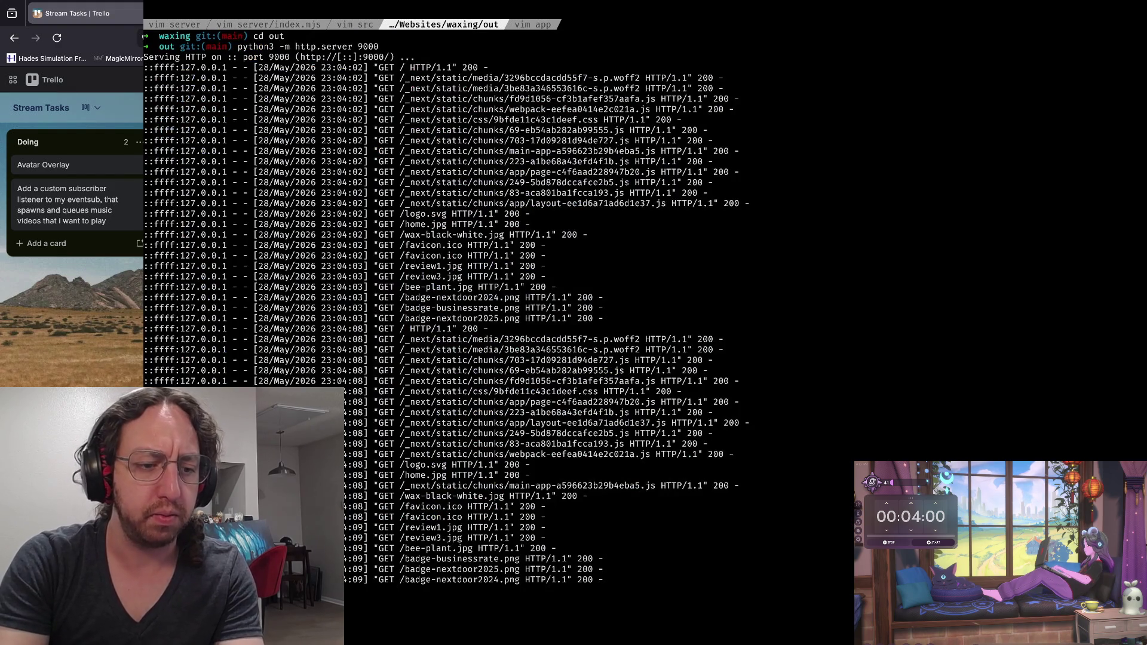
{"action": "key", "text": "ctrl+c"}
{"action": "key", "text": "ctrl+d"}
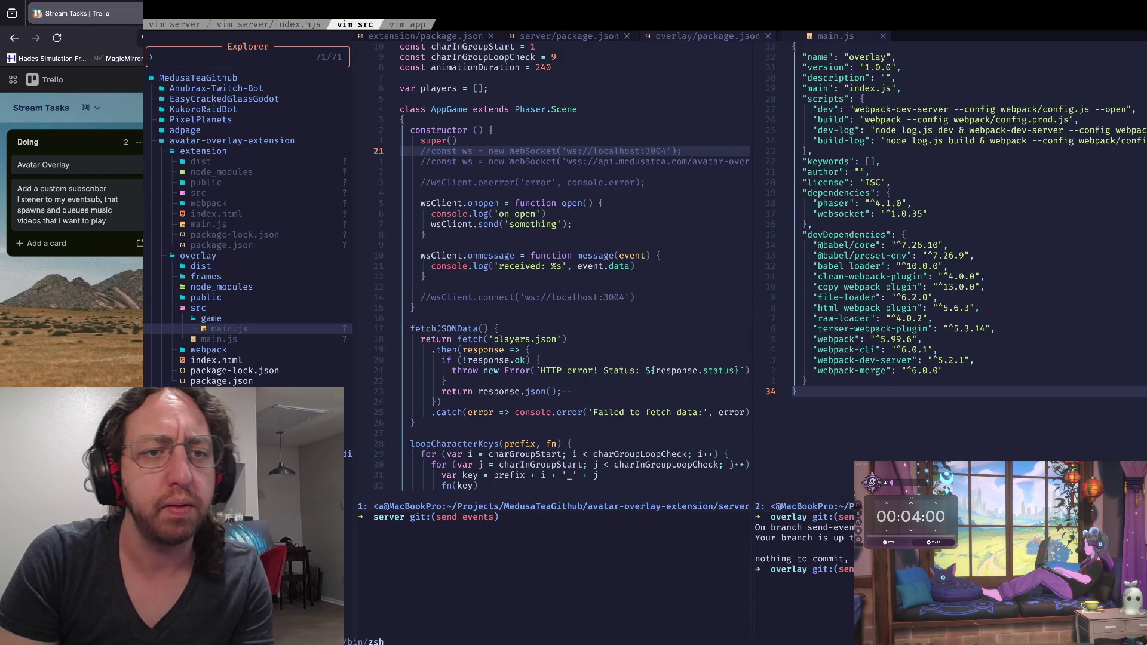
{"action": "key", "text": "ctrl+b"}
{"action": "key", "text": "n"}
{"action": "type", "text": ":qa"}
{"action": "key", "text": "Return"}
{"action": "type", "text": "exit"}
{"action": "key", "text": "Return"}
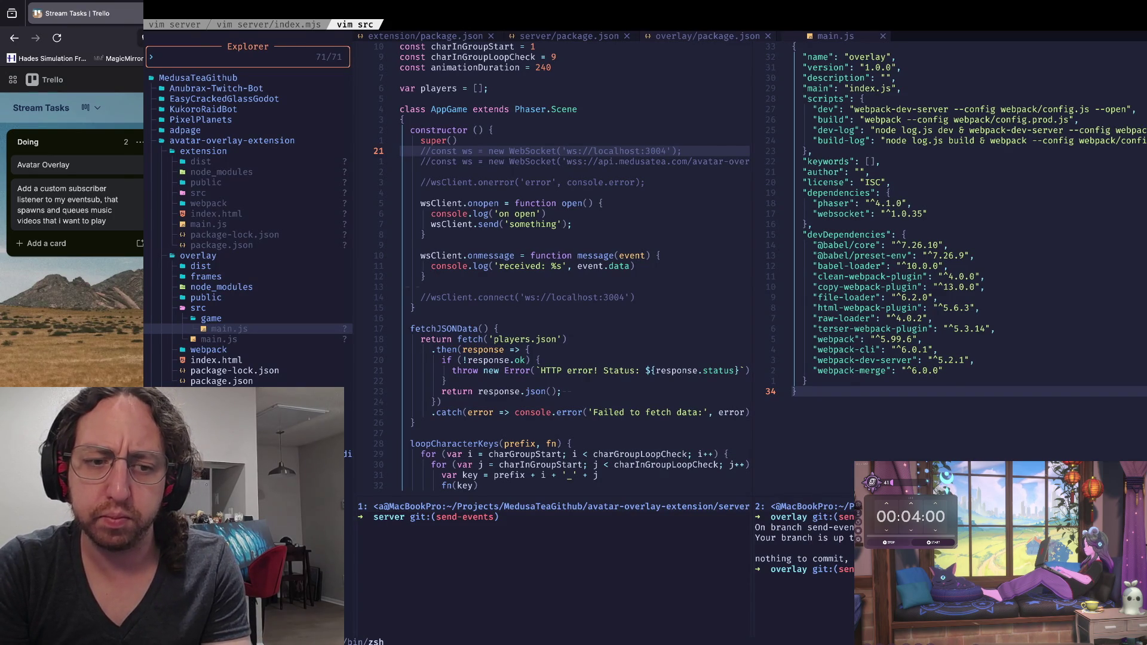
- In the server index.mjs window, view the repo's uncommitted changes with the 'd' diff alias
{"action": "key", "text": "ctrl+b"}
{"action": "key", "text": "p"}
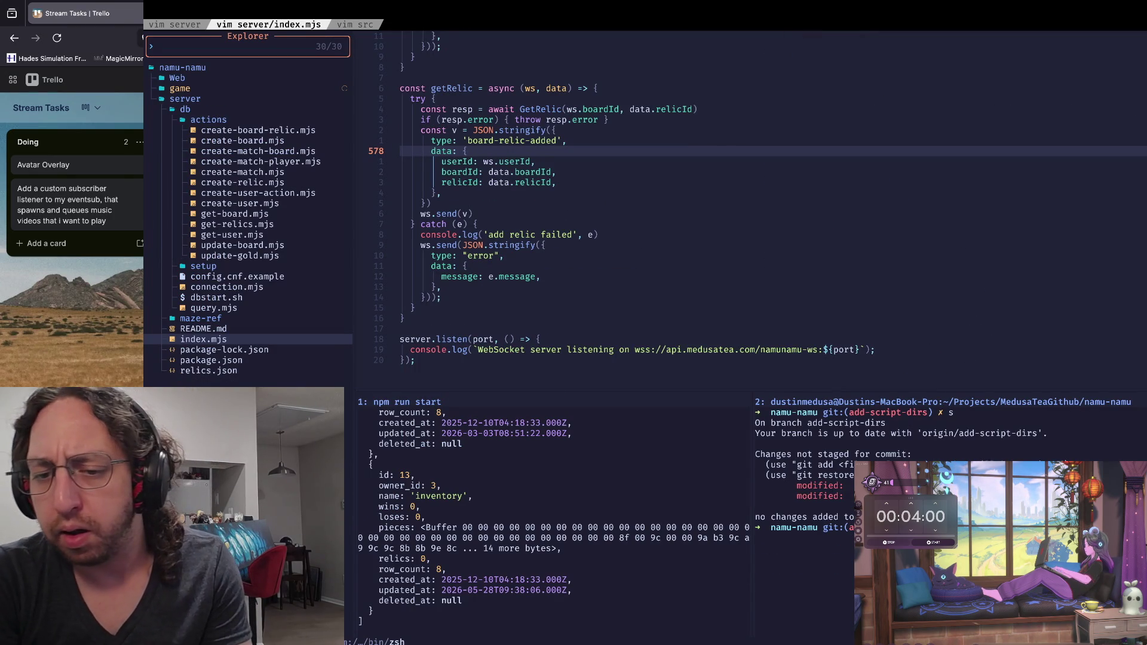
{"action": "type", "text": "d"}
{"action": "key", "text": "Return"}
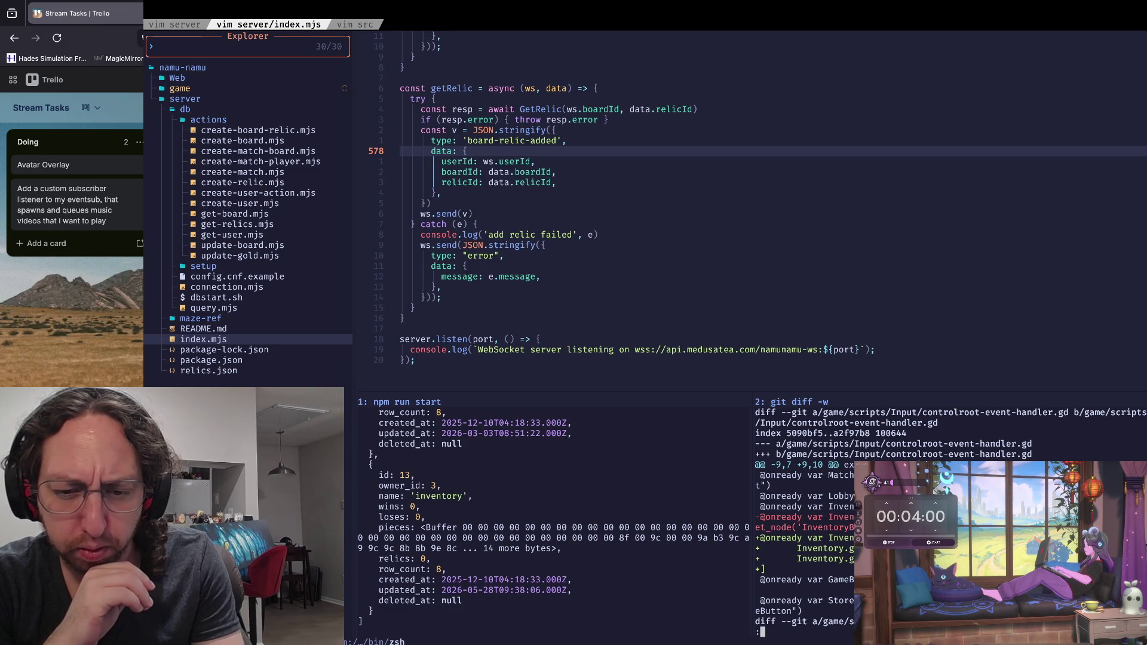
{"action": "key", "text": "space"}
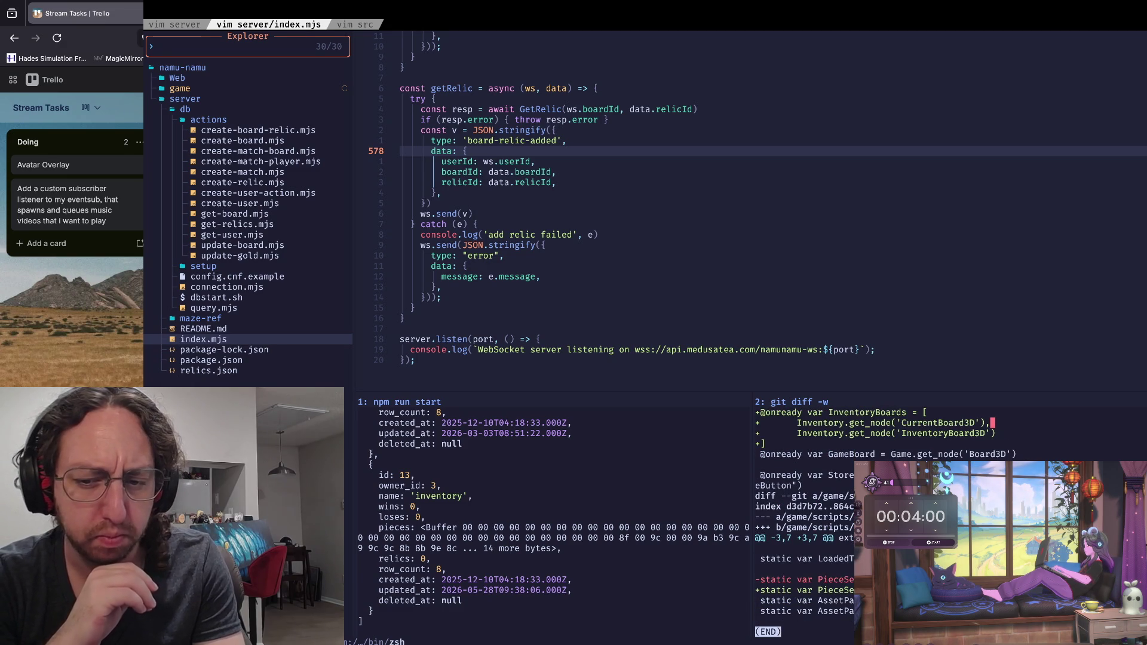
- Cancel quitting kitty and switch back to the Godot editor
{"action": "key", "text": "super+q"}
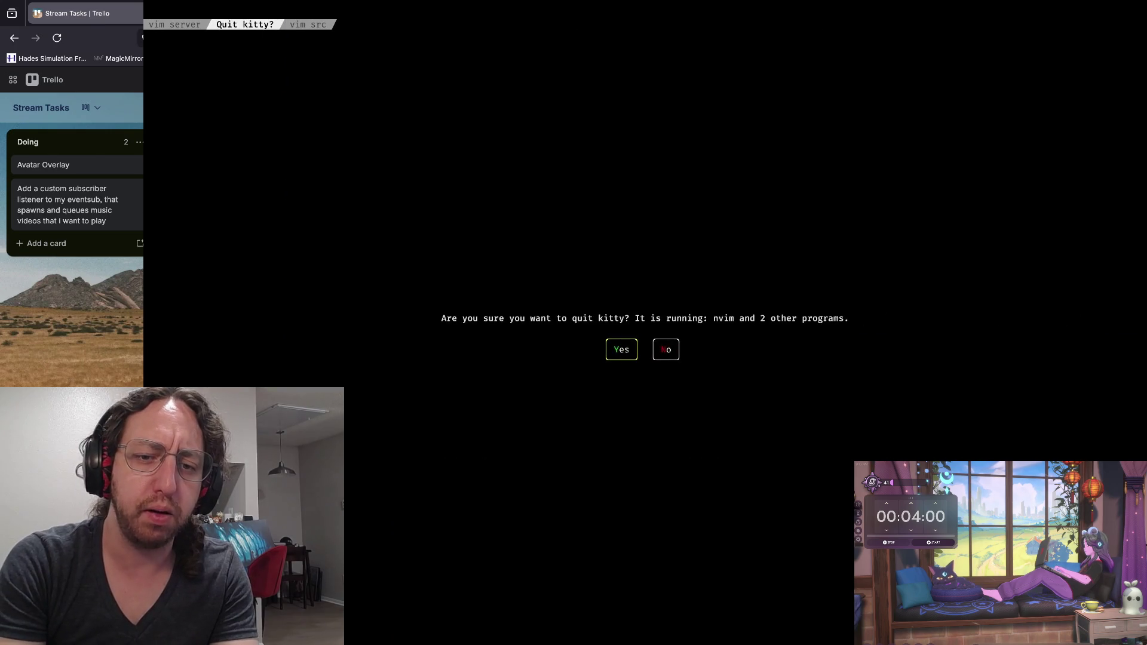
{"action": "key", "text": "n"}
{"action": "key", "text": "super+Tab"}
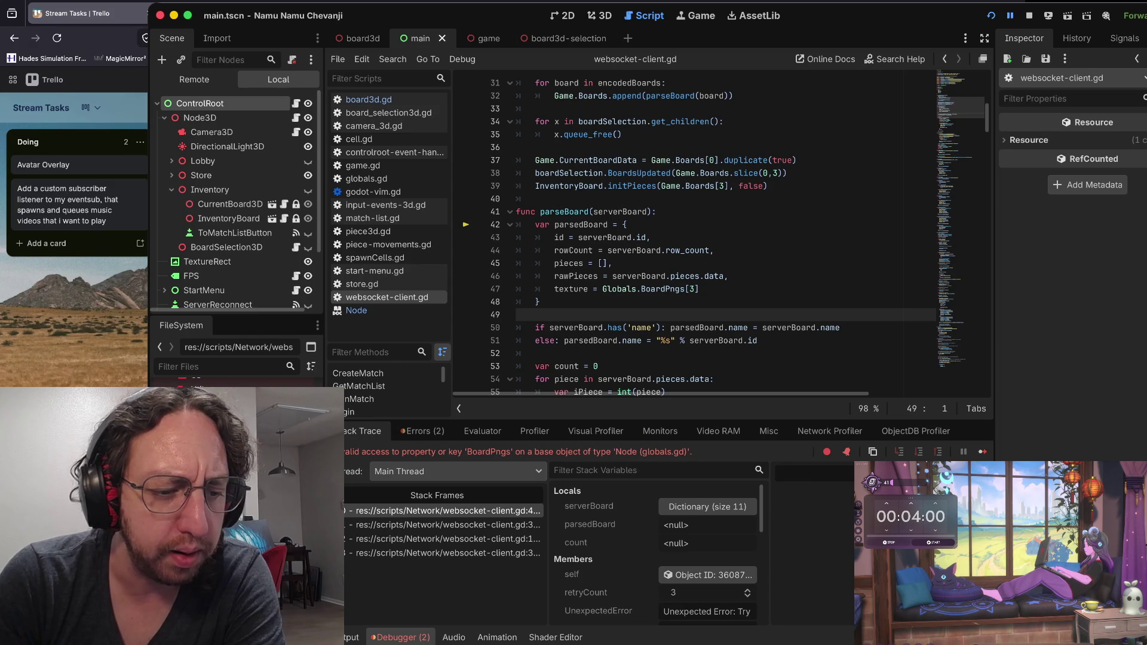
- Show the debugger's Errors (2) list, including parseBoard's invalid BoardPngs access
{"action": "scroll", "coordinate": [388, 391], "scroll_direction": "down", "scroll_amount": 2}
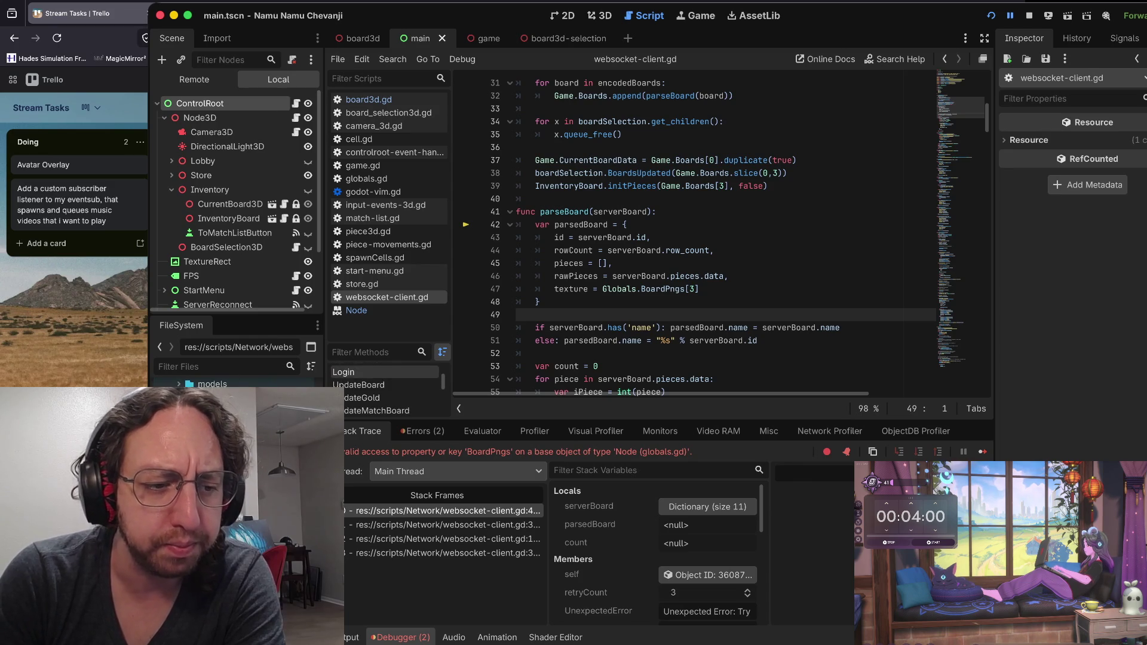
{"action": "scroll", "coordinate": [233, 383], "scroll_direction": "up", "scroll_amount": 2}
{"action": "scroll", "coordinate": [233, 383], "scroll_direction": "up", "scroll_amount": 3}
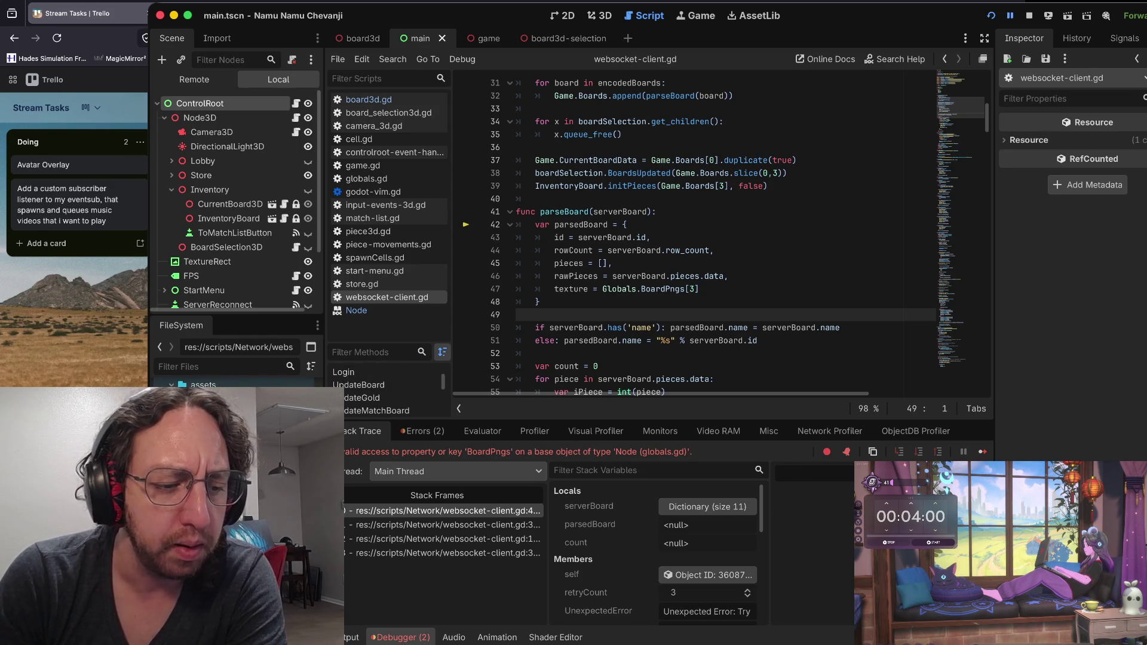
{"action": "scroll", "coordinate": [233, 382], "scroll_direction": "down", "scroll_amount": 5}
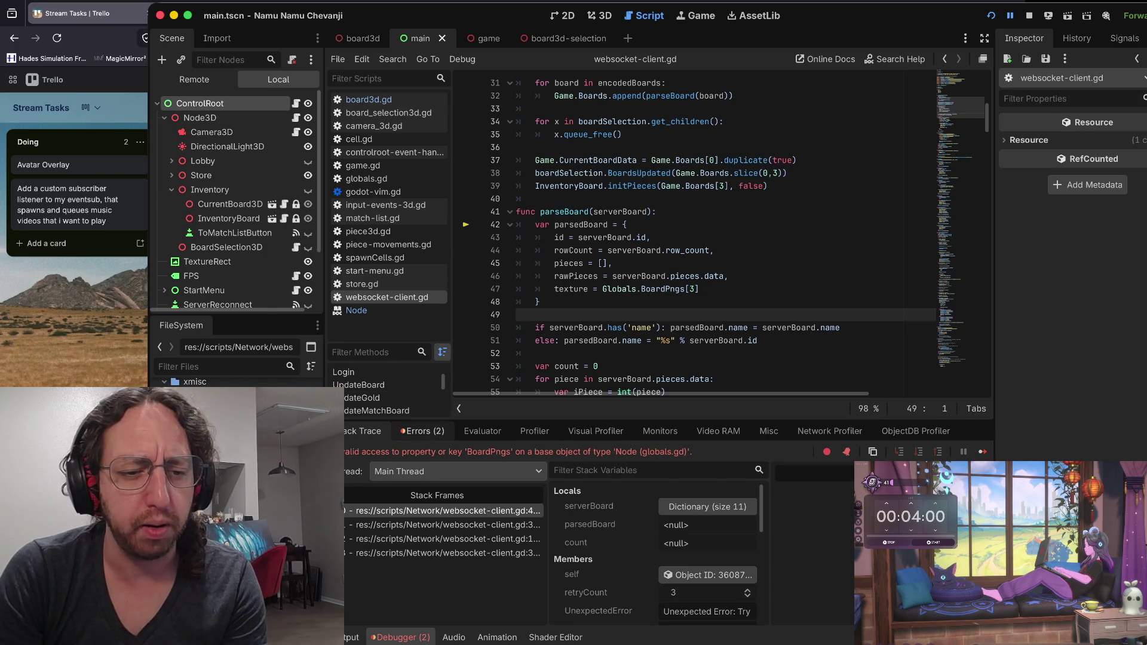
{"action": "left_click", "coordinate": [422, 431]}
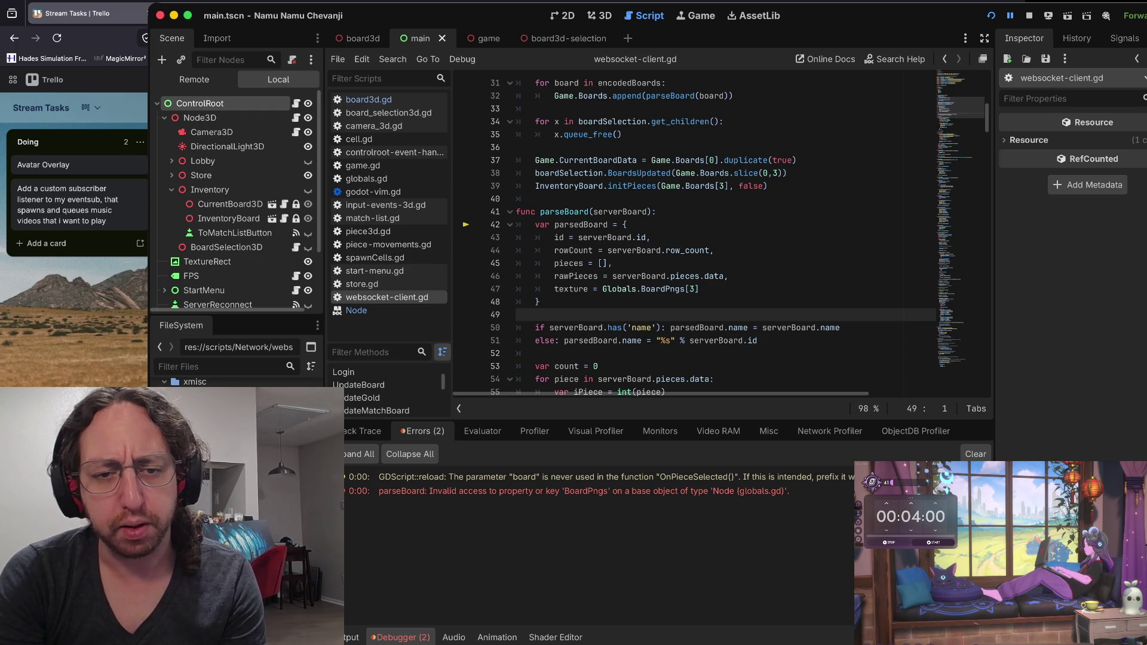
- Cycle application windows through the terminal toward the browser's Trello board
{"action": "key", "text": "super+Tab"}
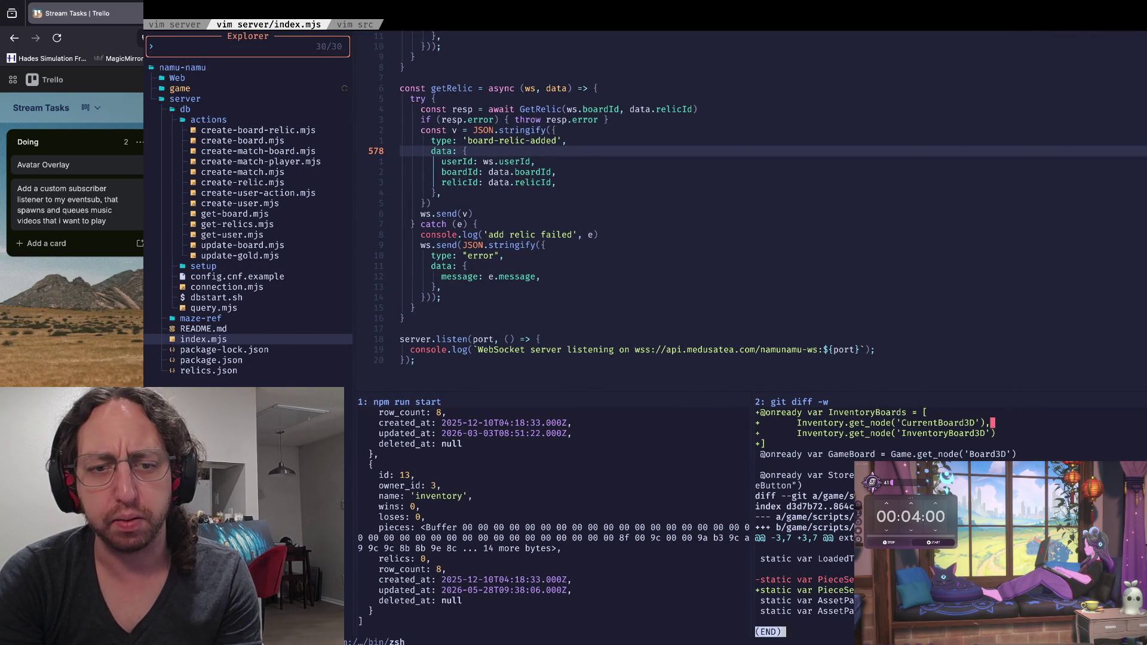
{"action": "key", "text": "super+Tab"}
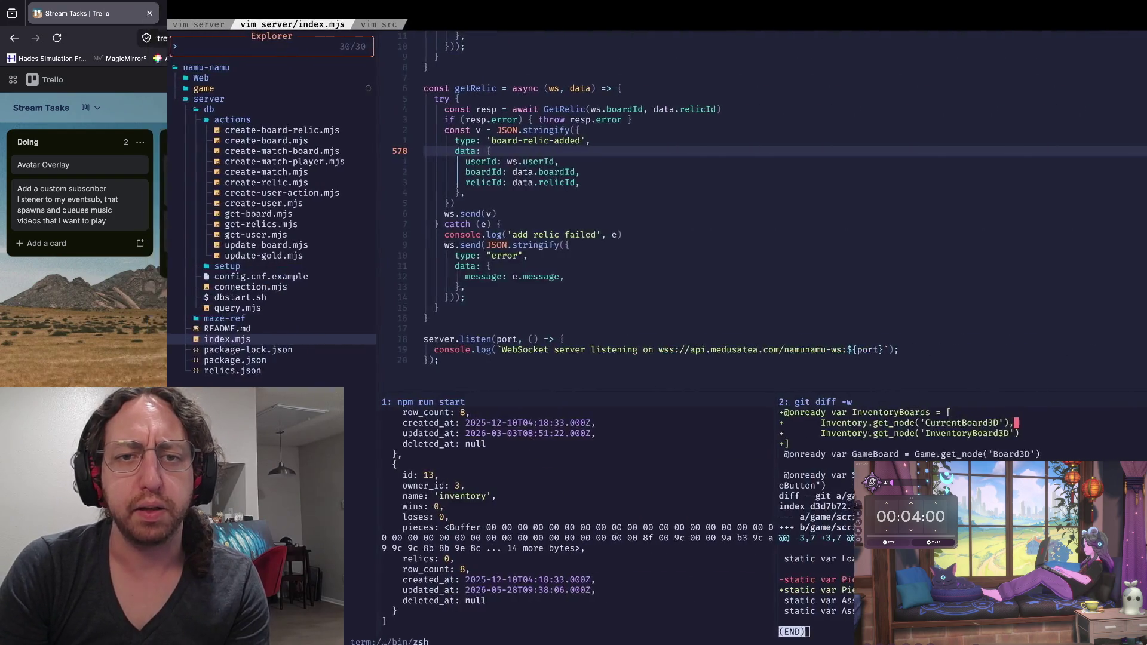
{"action": "key", "text": "super+Tab"}
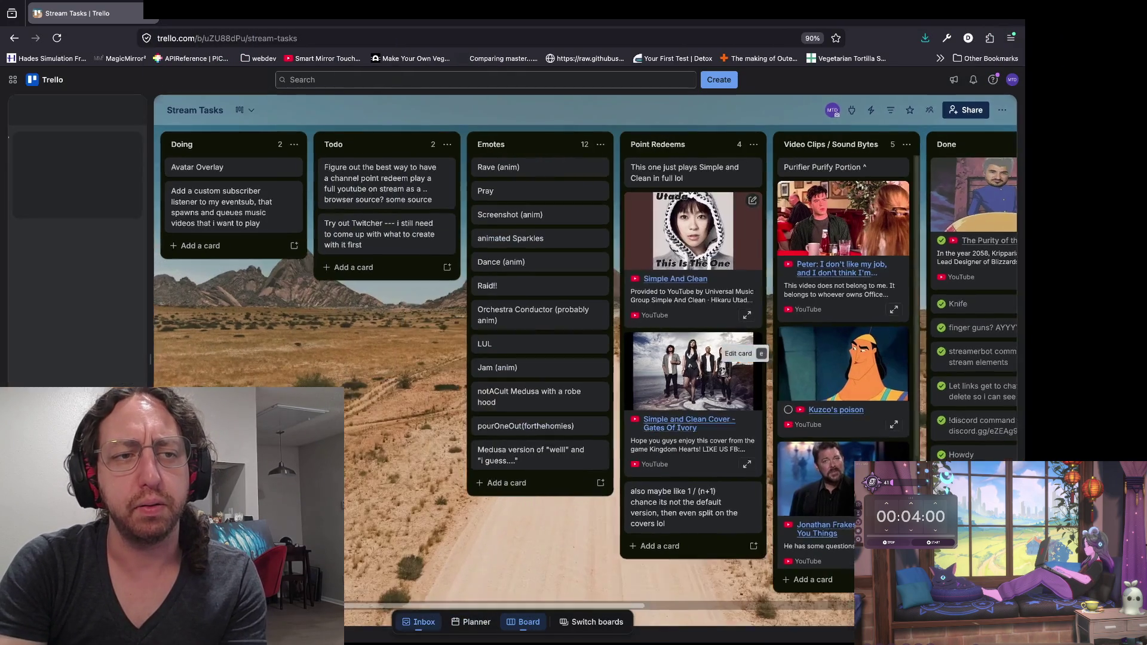
- Load github.com in a new Firefox tab and go to the we-have-chess-at-home repository
{"action": "key", "text": "ctrl+t"}
{"action": "type", "text": "githbu"}
{"action": "key", "text": "BackSpace"}
{"action": "key", "text": "BackSpace"}
{"action": "type", "text": "ub.com"}
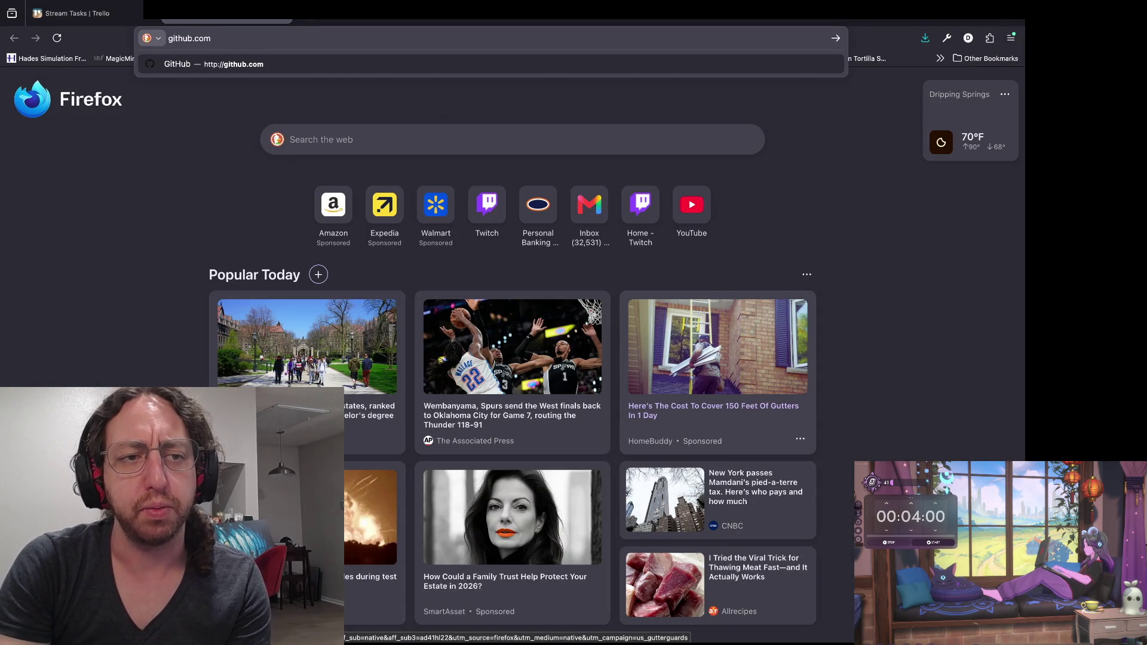
{"action": "key", "text": "Return"}
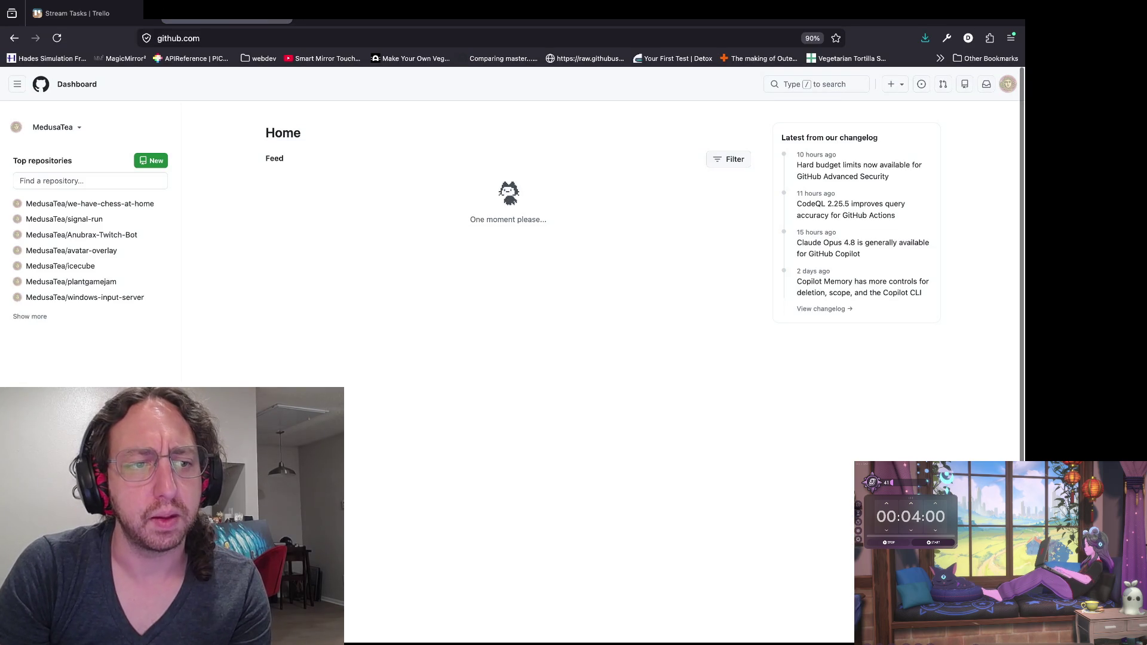
{"action": "left_click", "coordinate": [89, 204]}
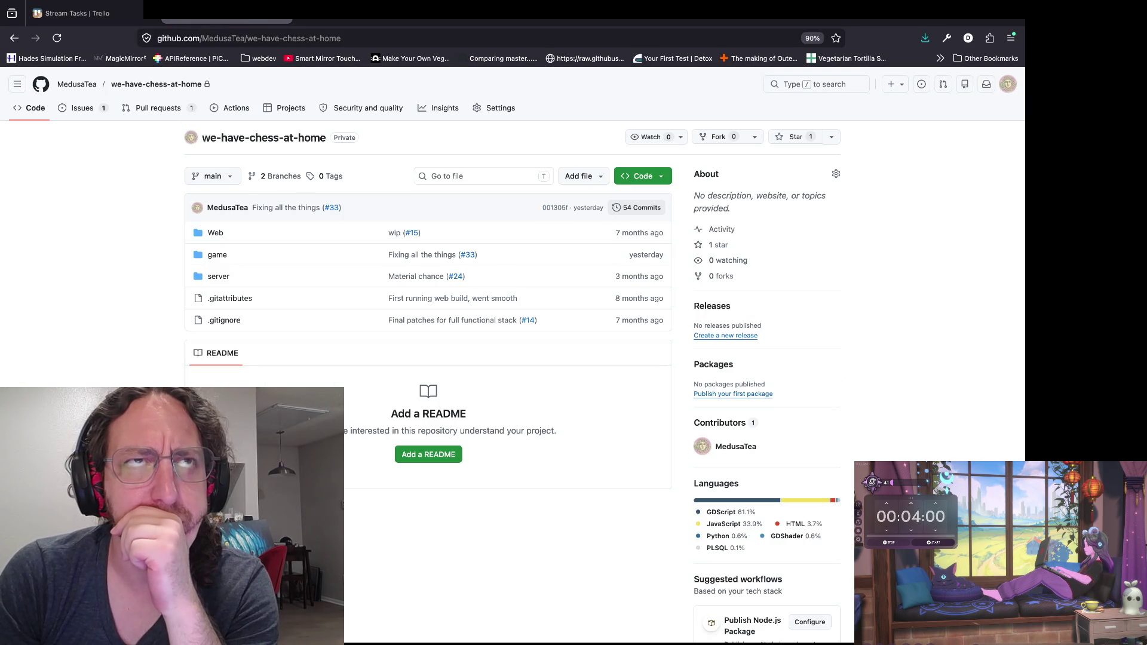
- Look at commit 001305f in the history, then open pull request #34 'Add script dirs'
{"action": "left_click", "coordinate": [636, 207]}
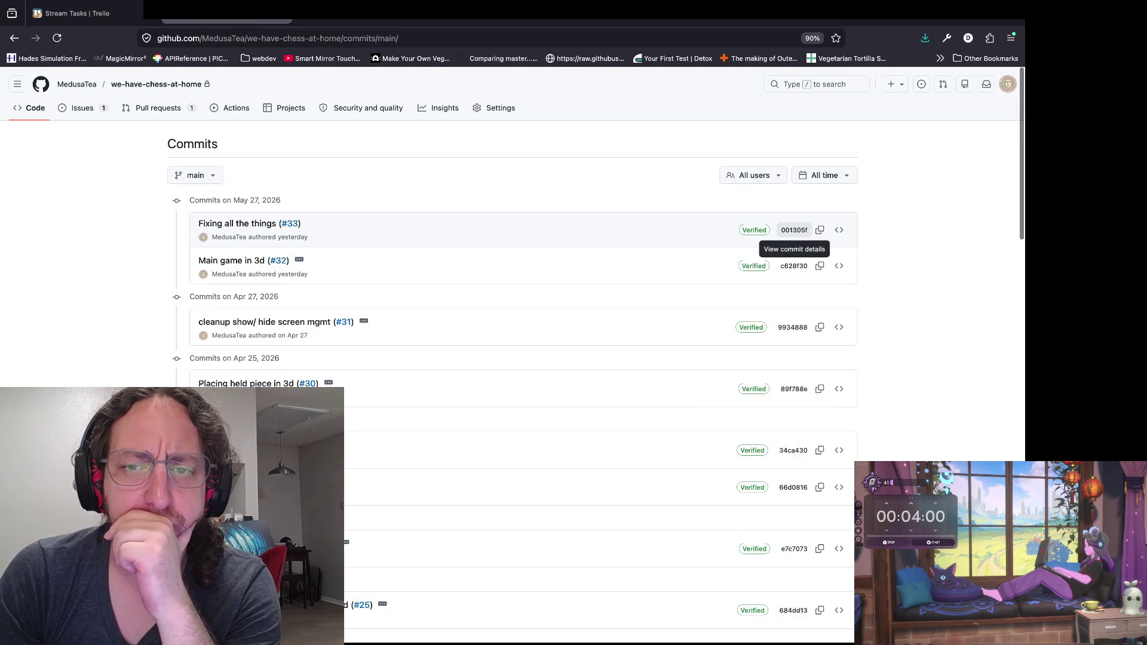
{"action": "left_click", "coordinate": [793, 230]}
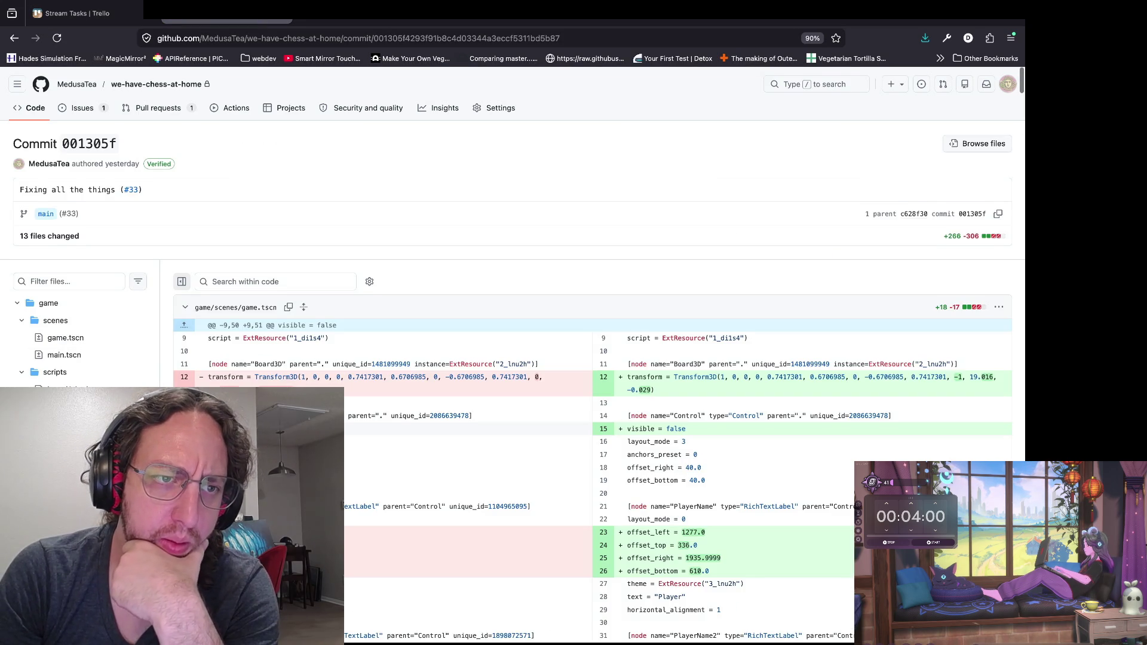
{"action": "left_click", "coordinate": [158, 100]}
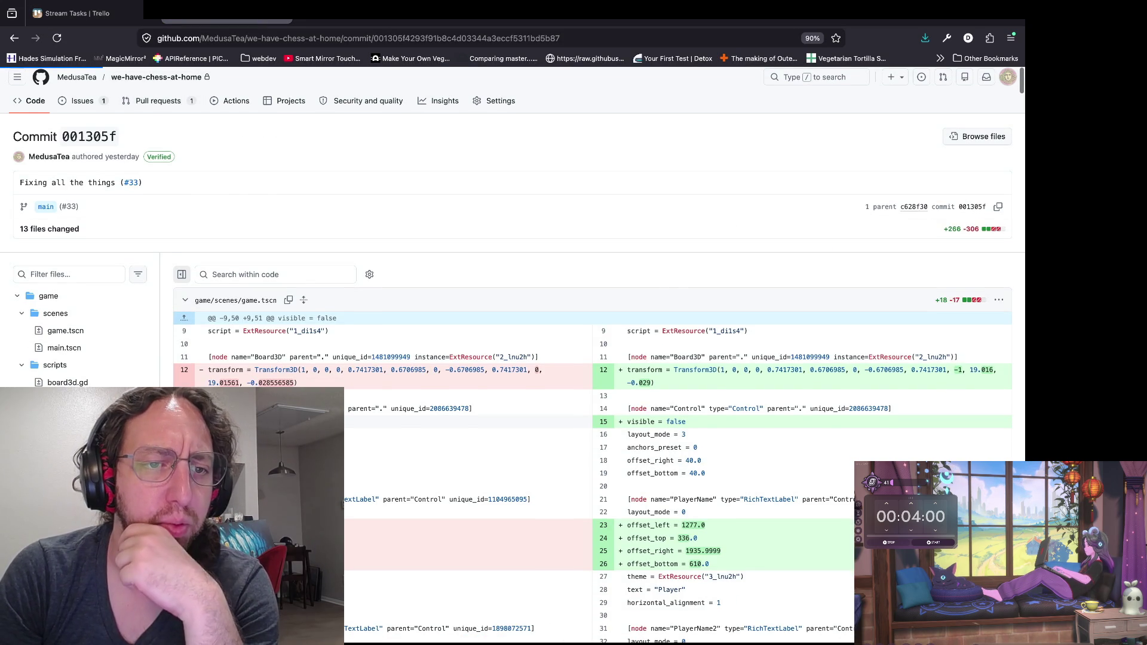
{"action": "left_click", "coordinate": [252, 200]}
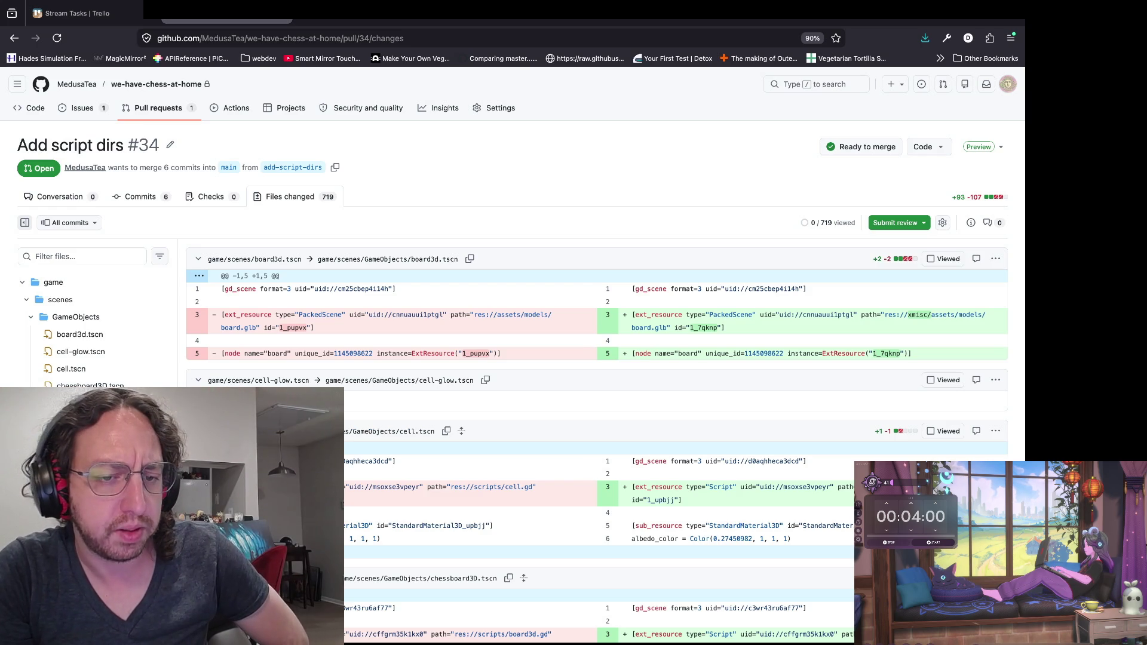
- Highlight cell.tscn's script path change from cell.gd to the GameObjects cell.gd path
{"action": "scroll", "coordinate": [590, 486], "scroll_direction": "down", "scroll_amount": 1}
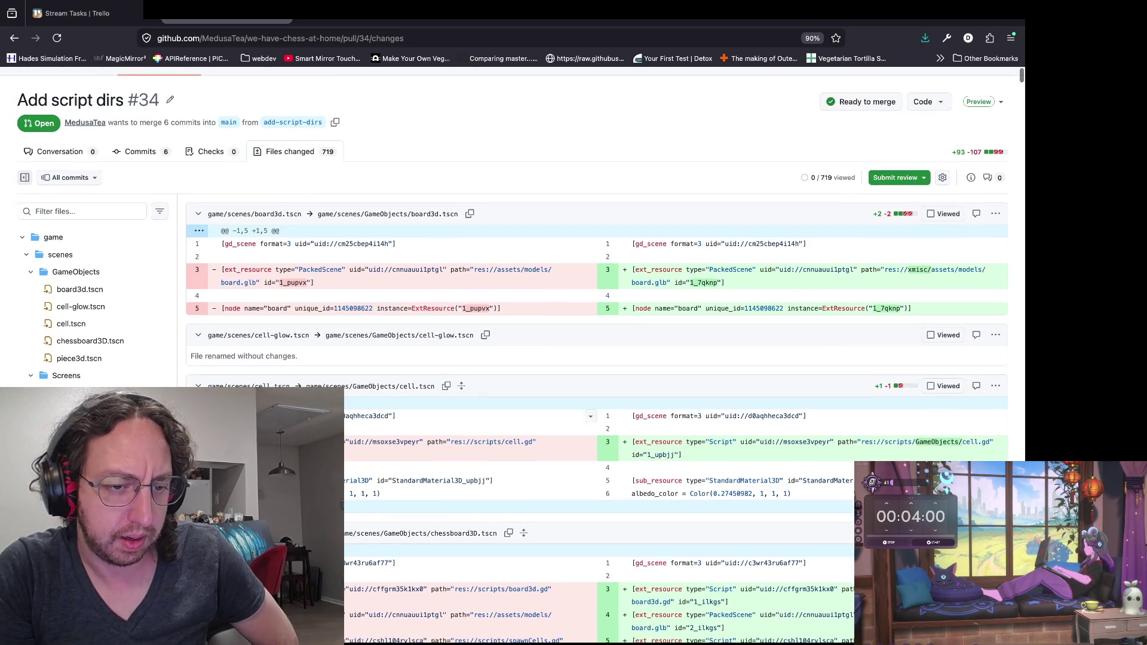
{"action": "left_click", "coordinate": [472, 448]}
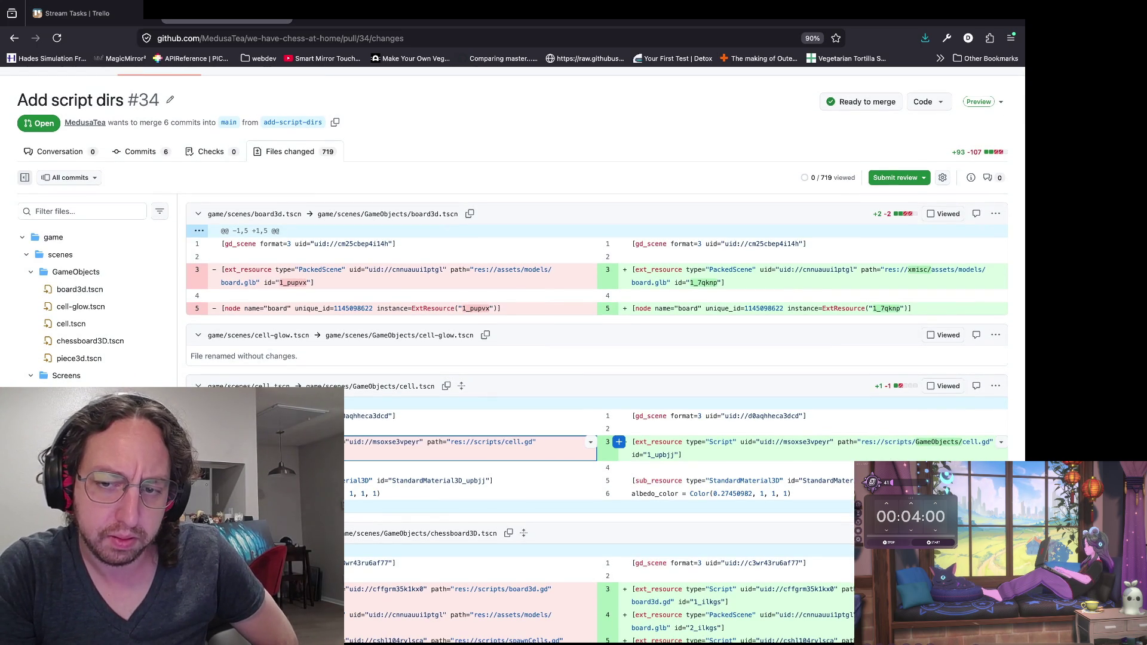
{"action": "mouse_move", "coordinate": [682, 455]}
{"action": "left_mouse_down"}
{"action": "mouse_move", "coordinate": [690, 442]}
{"action": "mouse_move", "coordinate": [631, 442]}
{"action": "left_mouse_up"}
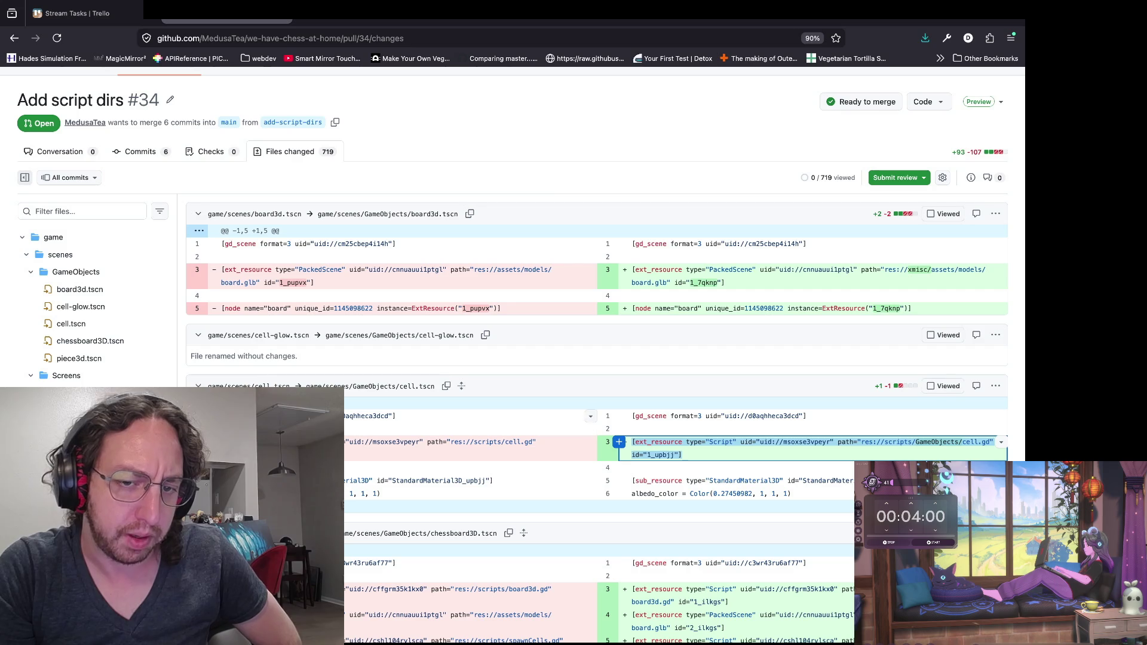
{"action": "key", "text": "Escape"}
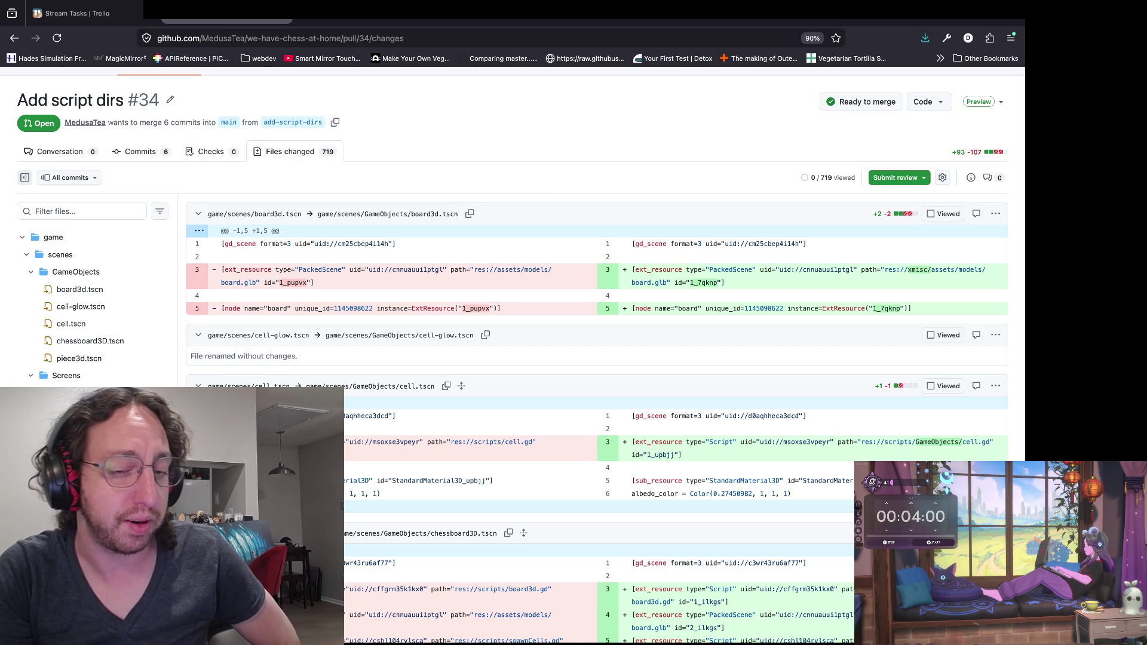
- Scroll through the remaining moved scene diffs, then bring the Neovim terminal forward
{"action": "scroll", "coordinate": [512, 356], "scroll_direction": "down", "scroll_amount": 1}
{"action": "scroll", "coordinate": [512, 352], "scroll_direction": "down", "scroll_amount": 1}
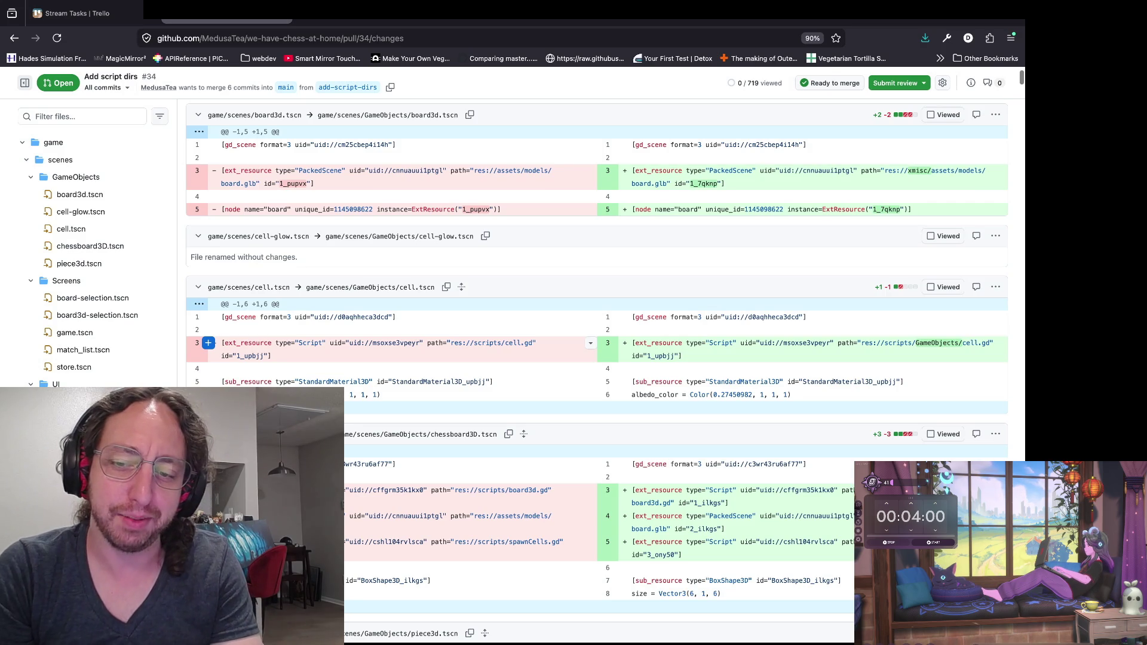
{"action": "scroll", "coordinate": [597, 347], "scroll_direction": "down", "scroll_amount": 1}
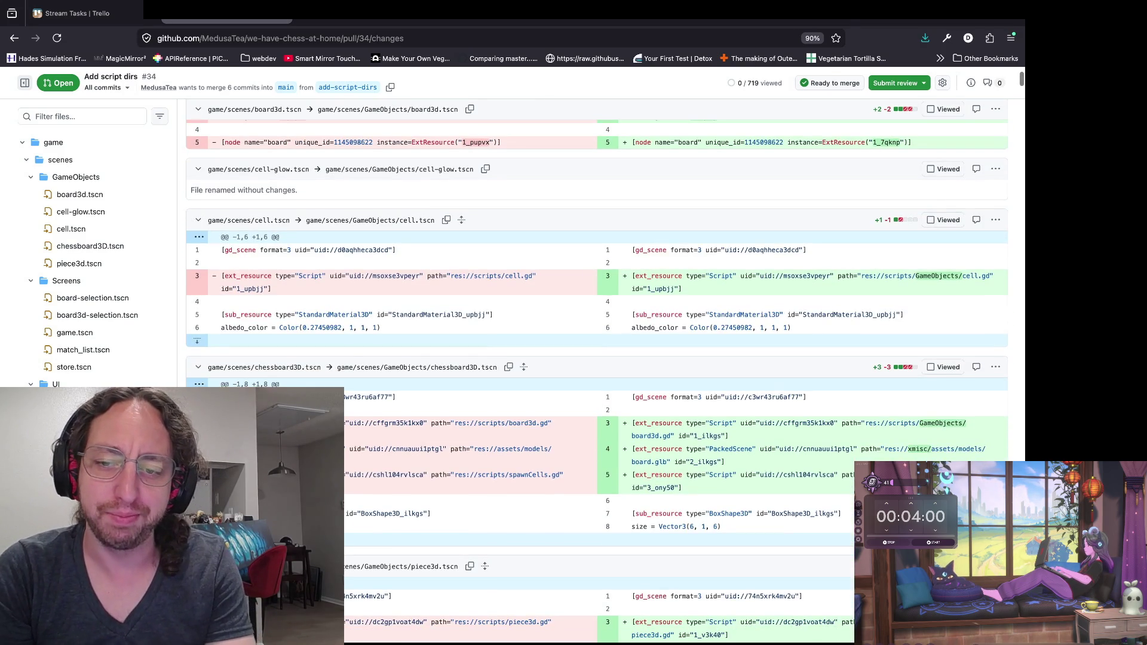
{"action": "scroll", "coordinate": [598, 346], "scroll_direction": "down", "scroll_amount": 1}
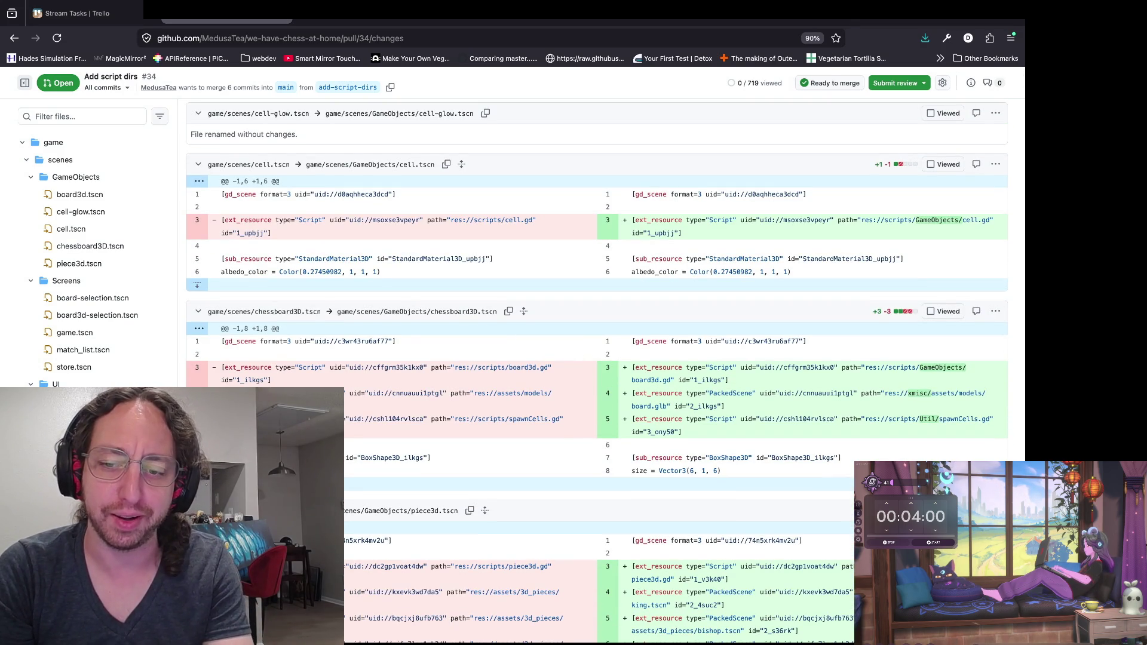
{"action": "scroll", "coordinate": [597, 358], "scroll_direction": "down", "scroll_amount": 3}
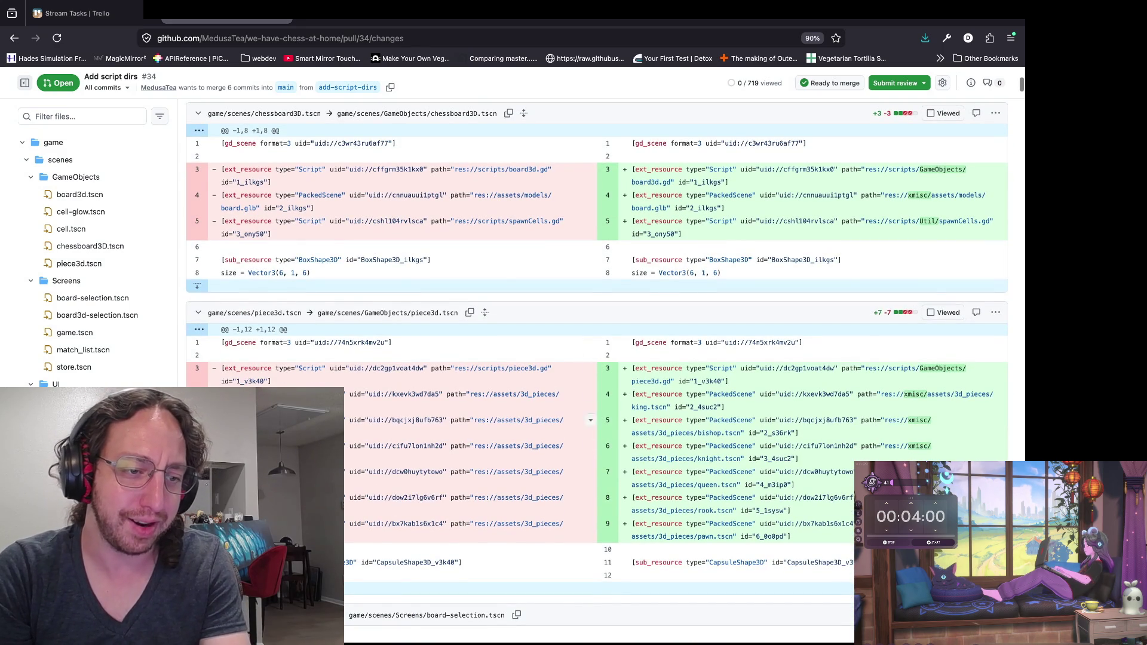
{"action": "scroll", "coordinate": [90, 251], "scroll_direction": "down", "scroll_amount": 2}
{"action": "scroll", "coordinate": [89, 251], "scroll_direction": "down", "scroll_amount": 1}
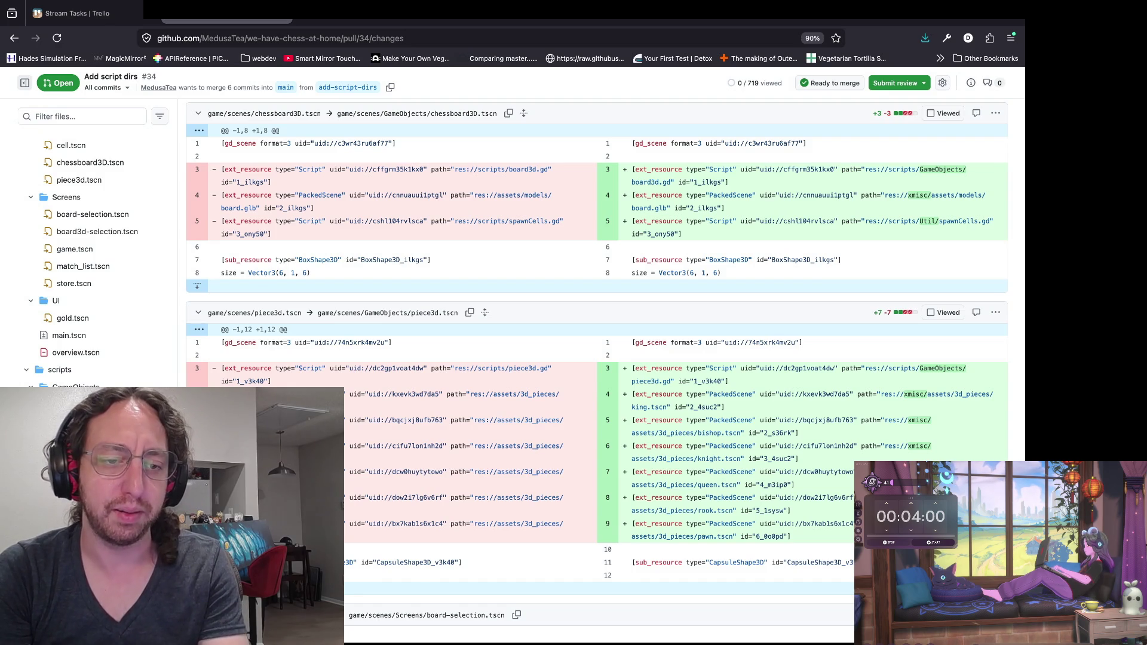
{"action": "key", "text": "super+Tab"}
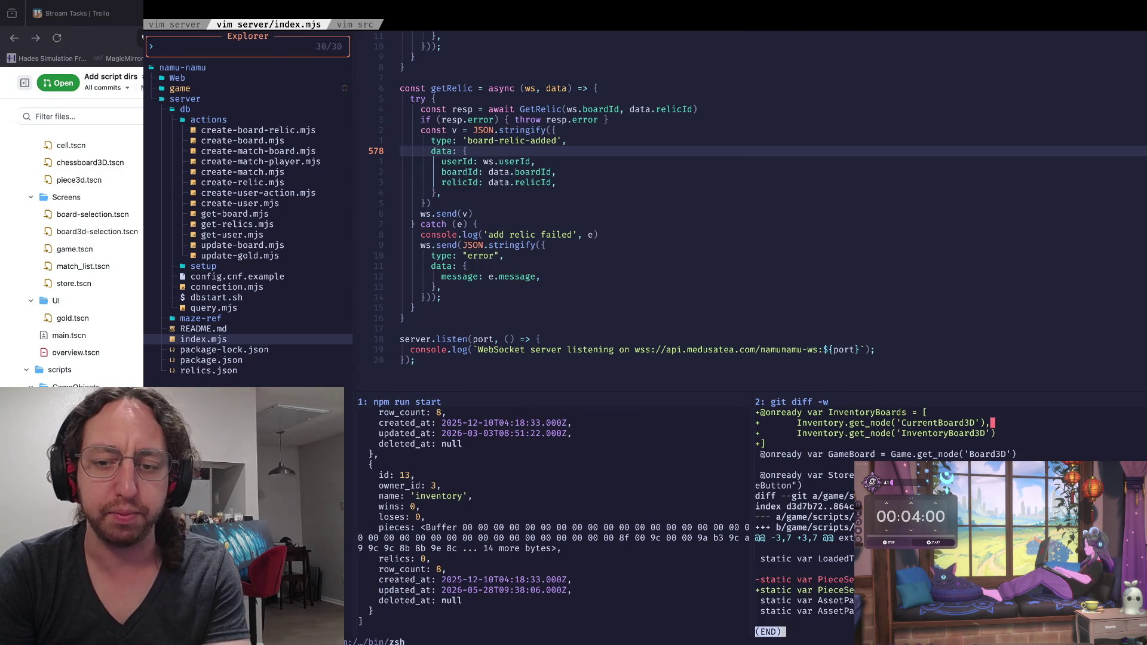
- Cycle through open application windows, ending on Neovim showing server/index.mjs's getRelic handler
{"action": "key", "text": "super+Tab"}
{"action": "key", "text": "super+Tab"}
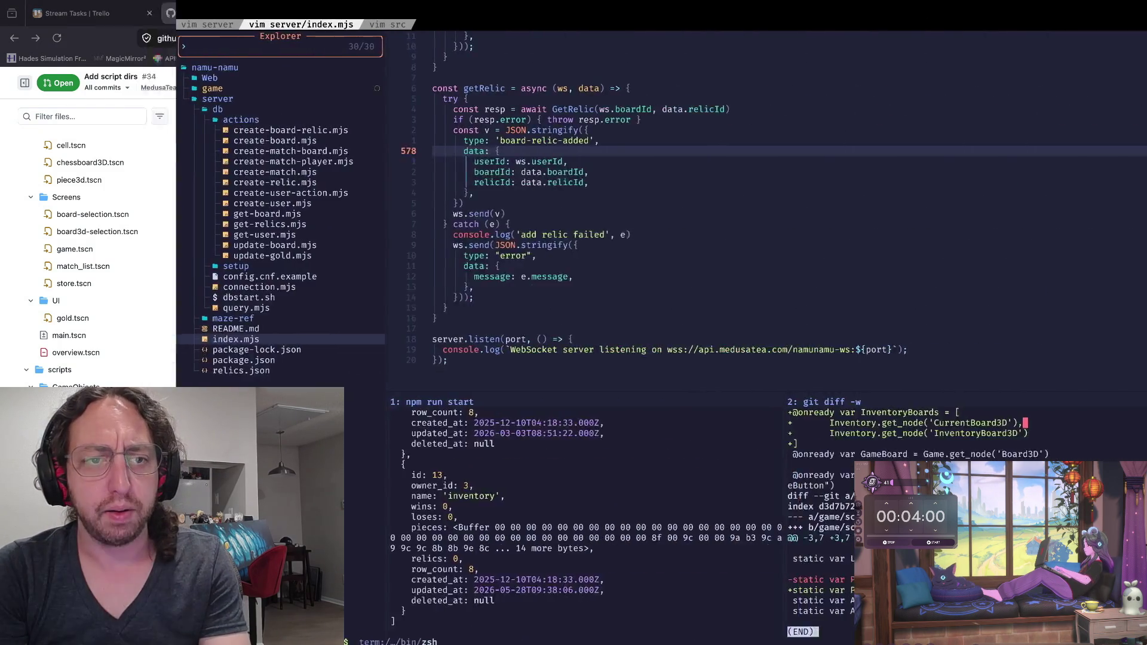
{"action": "key", "text": "super+Tab"}
{"action": "key", "text": "super+Tab"}
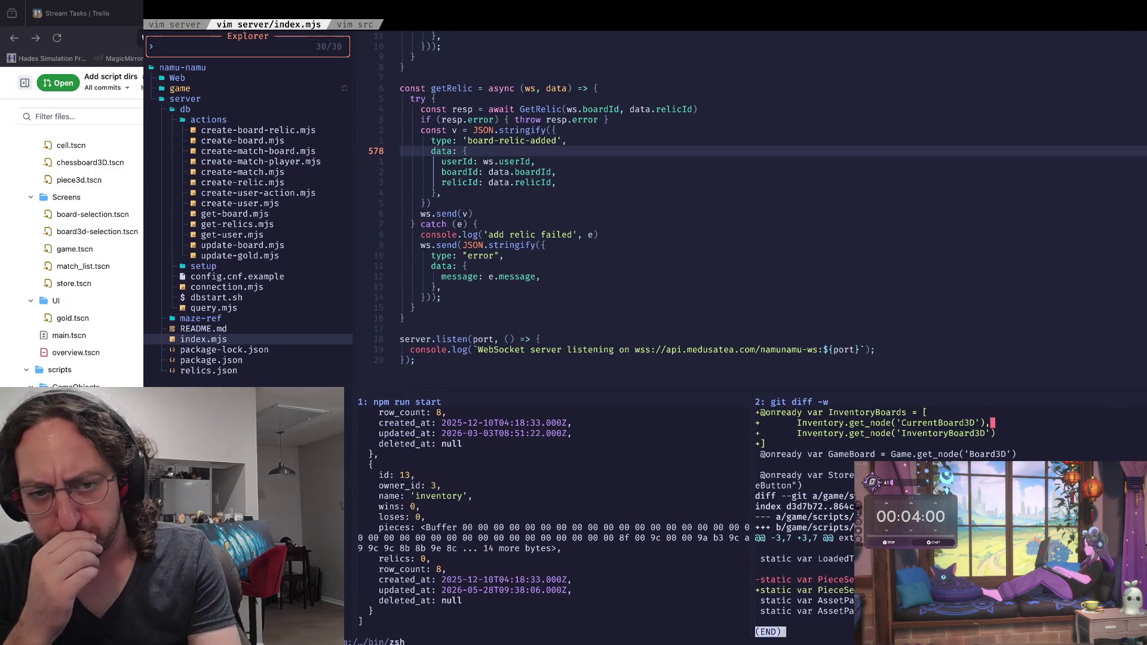
{"action": "key", "text": "super+Tab"}
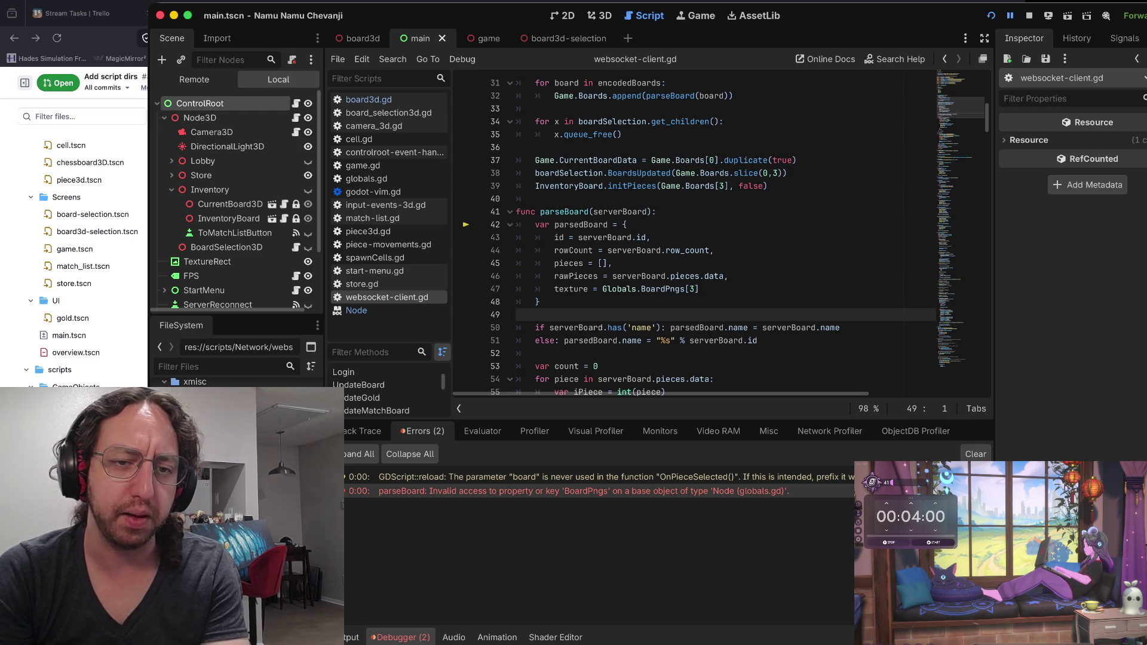
{"action": "left_click", "coordinate": [567, 490]}
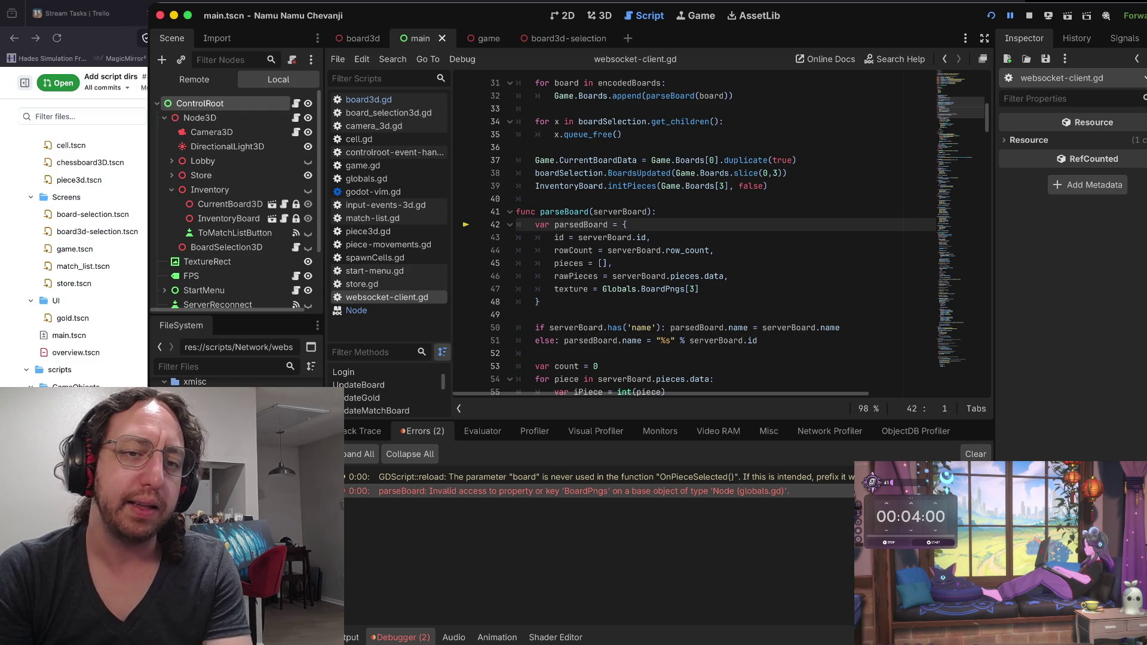
{"action": "left_click", "coordinate": [554, 225]}
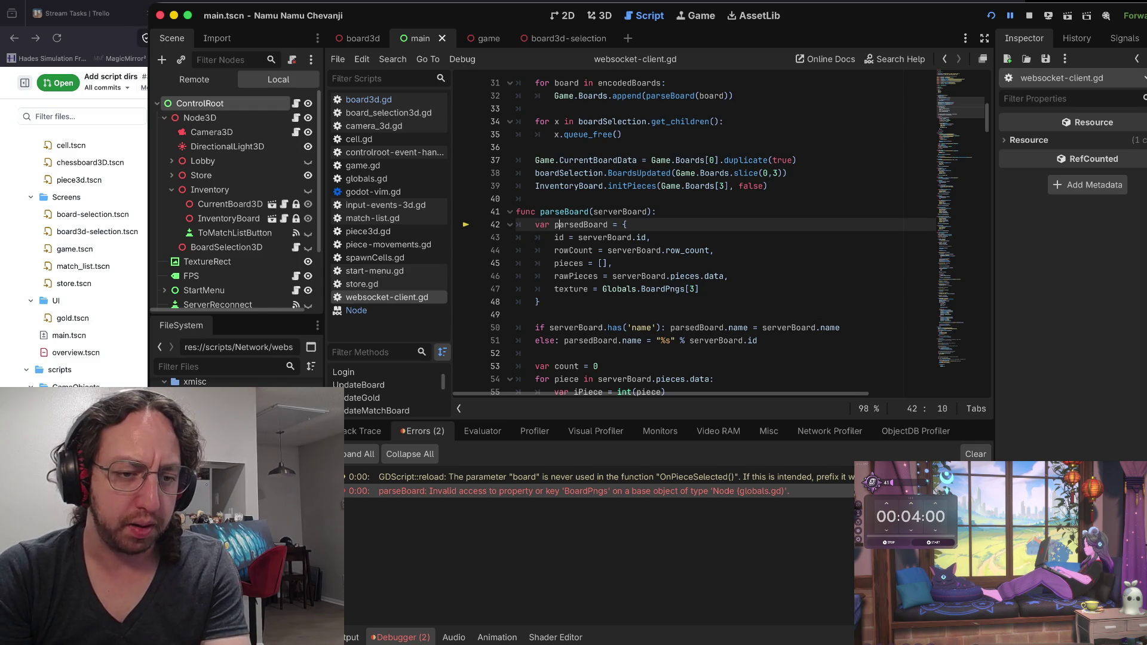
{"action": "left_click", "coordinate": [537, 477]}
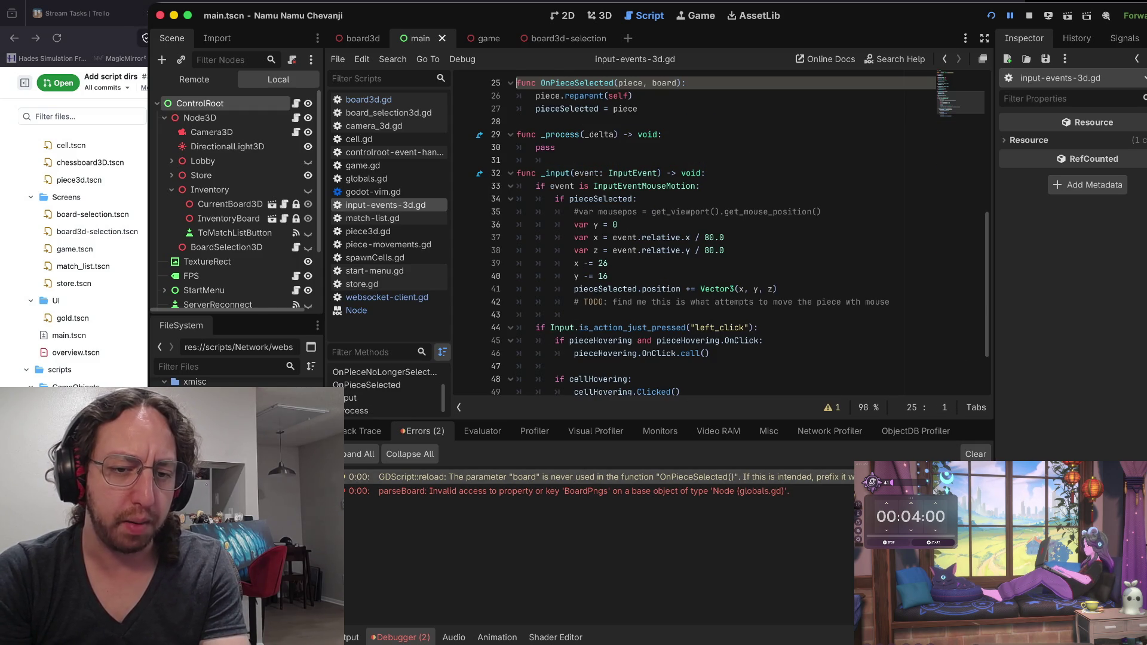
{"action": "left_click", "coordinate": [568, 491]}
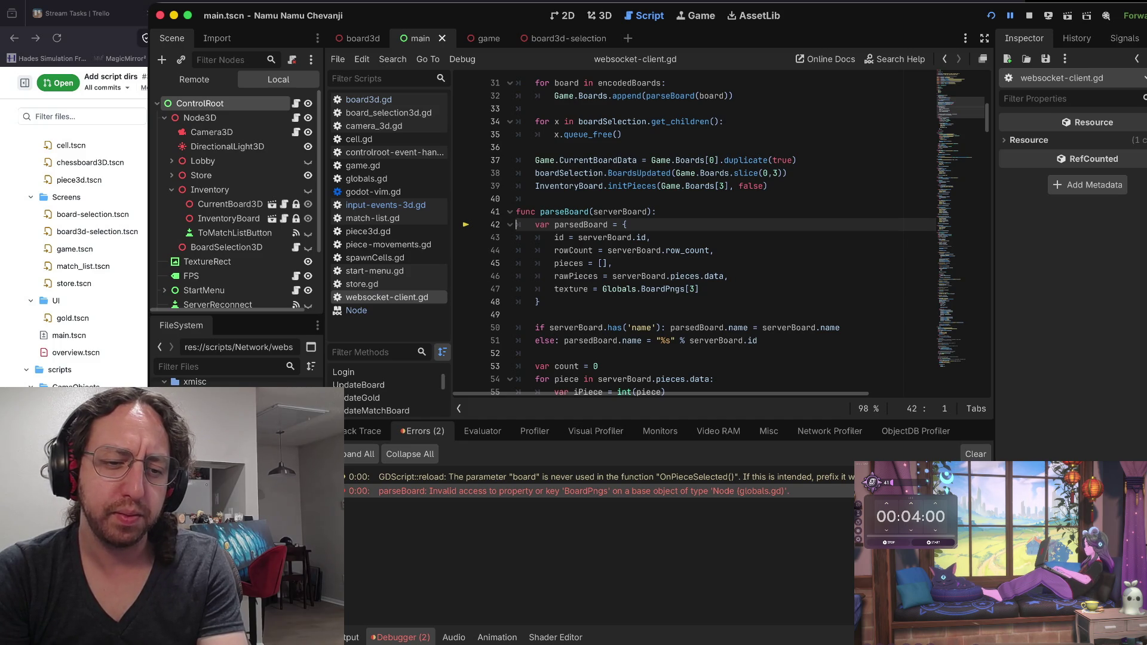
{"action": "mouse_move", "coordinate": [633, 250]}
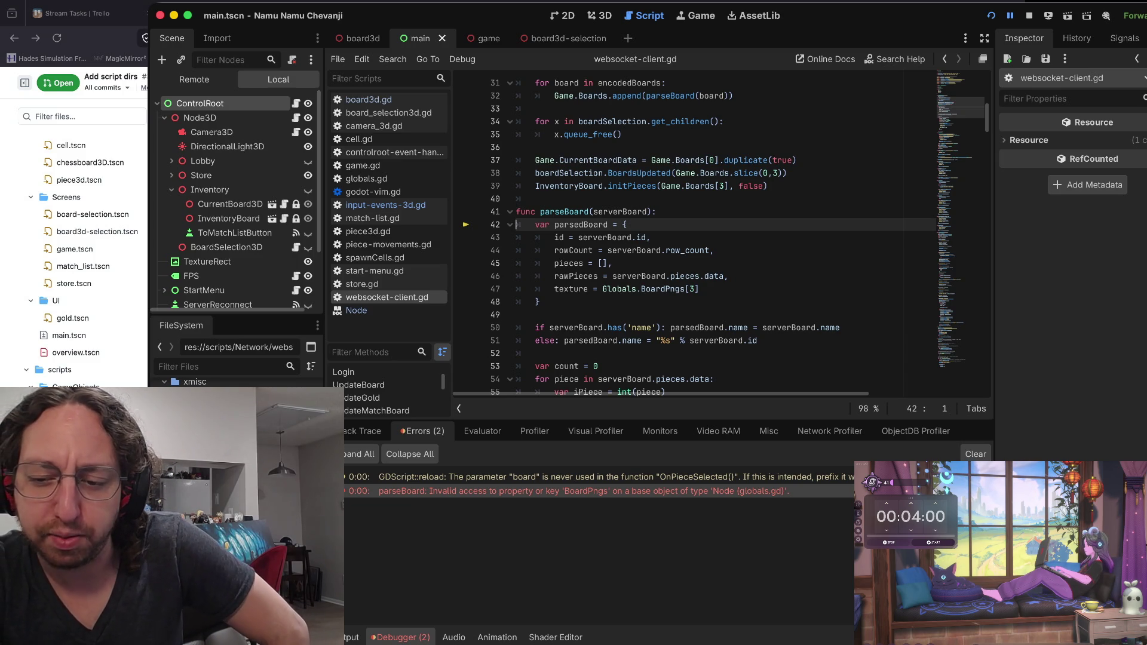
- Type stray characters after serverBoard.id on line 43, delete them, and undo the comma deletion
{"action": "left_click", "coordinate": [650, 237]}
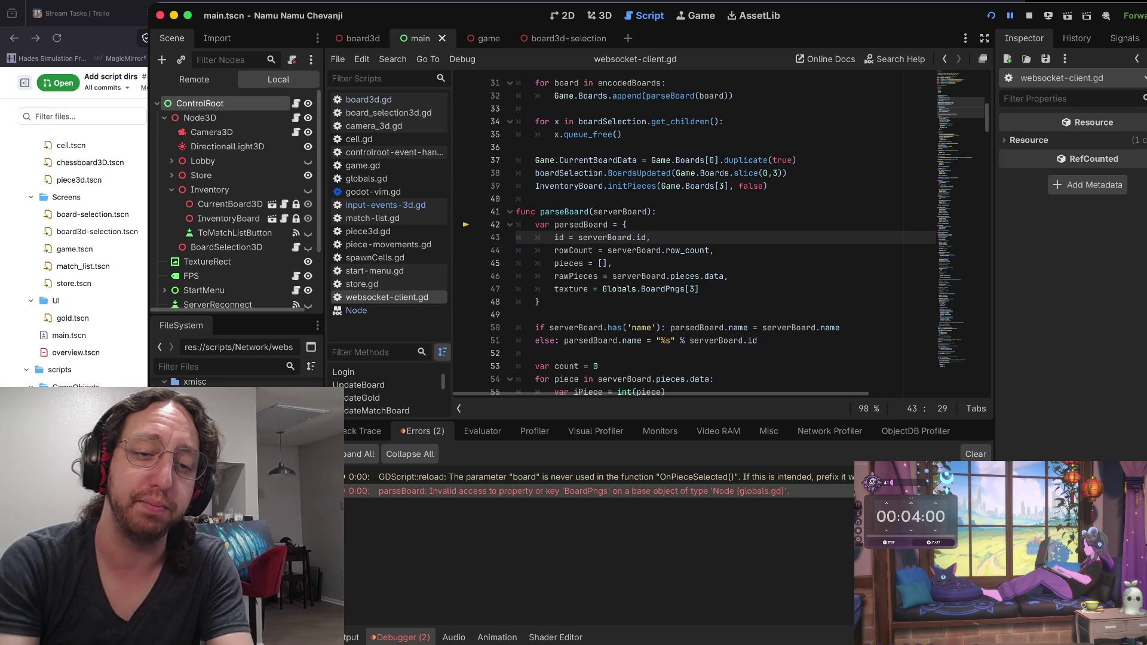
{"action": "type", "text": "jju"}
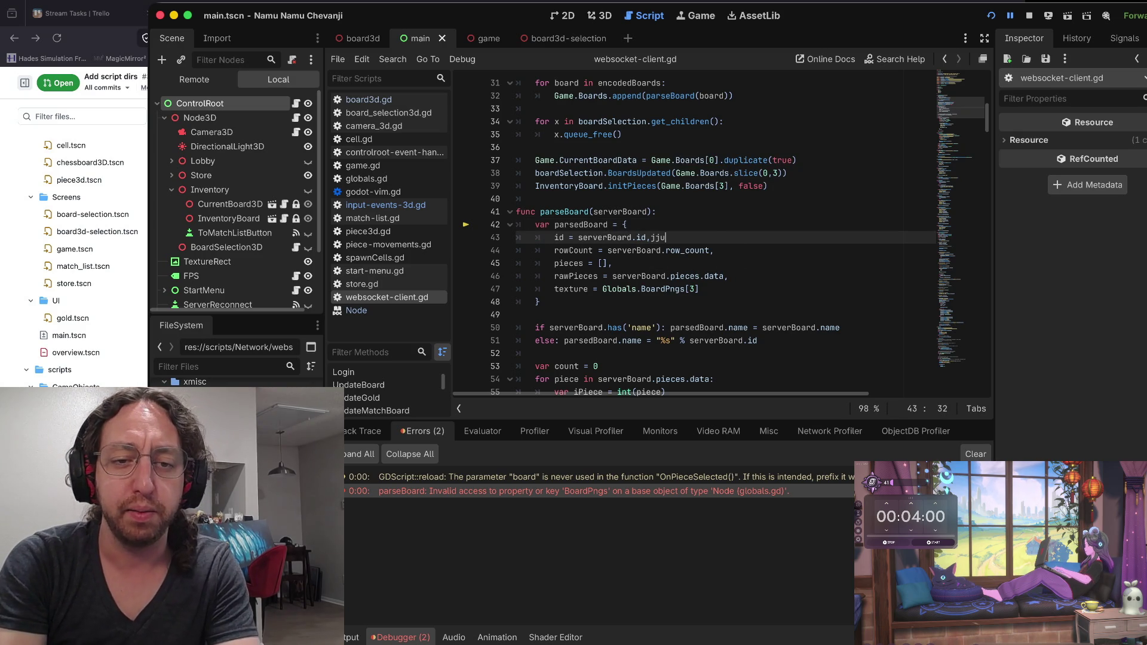
{"action": "type", "text": "u"}
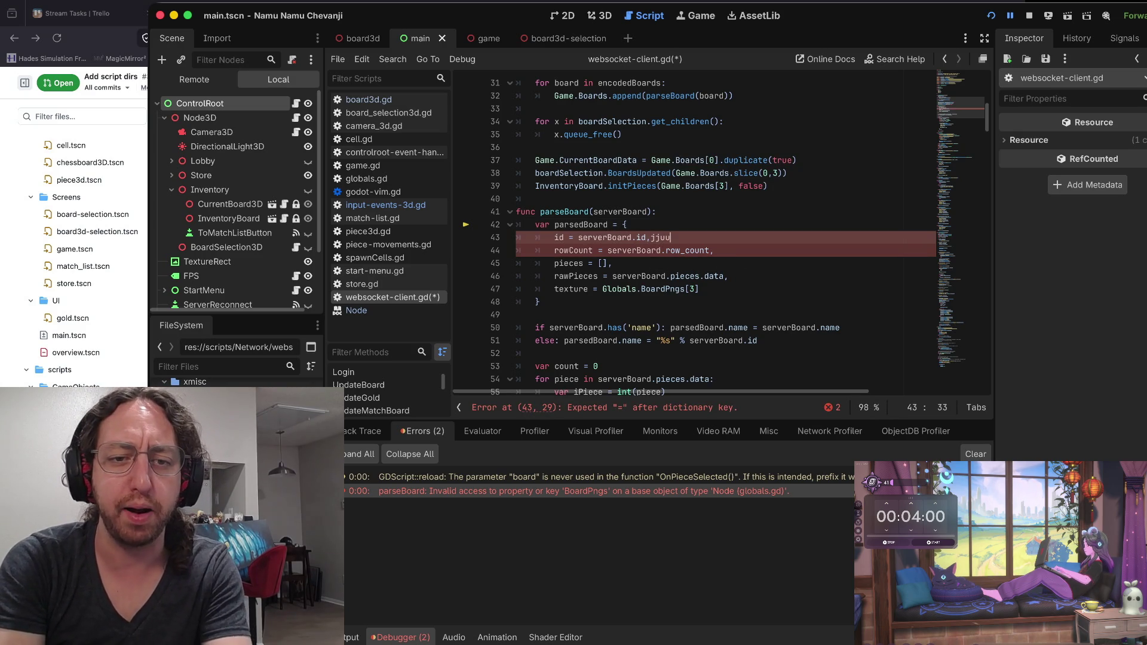
{"action": "type", "text": "uu"}
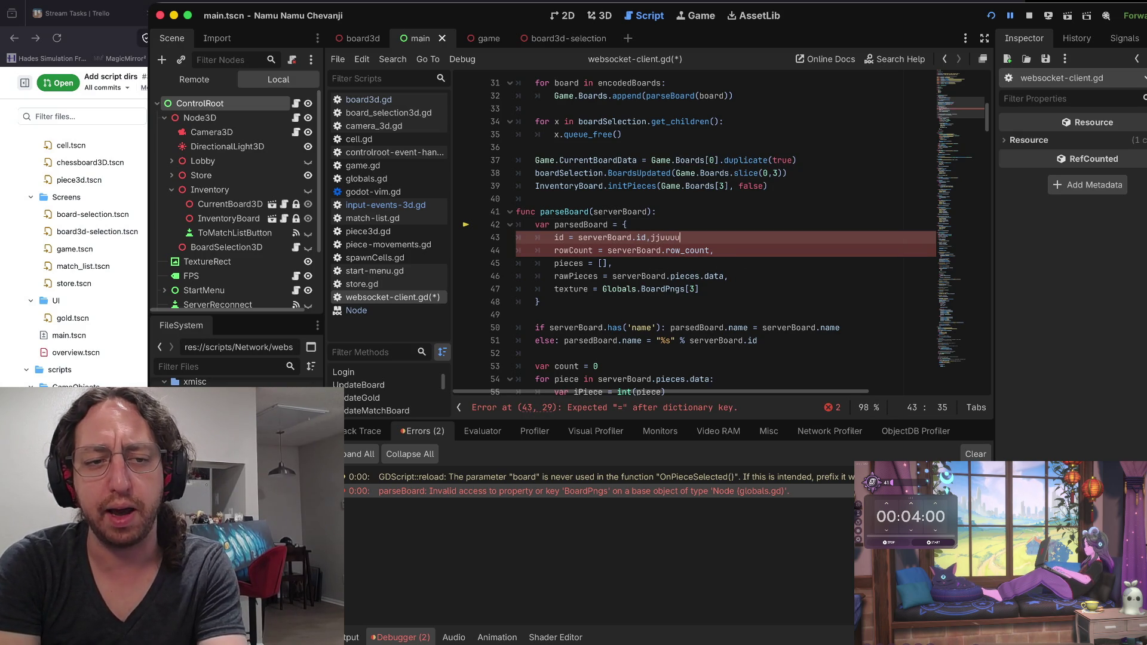
{"action": "type", "text": "u"}
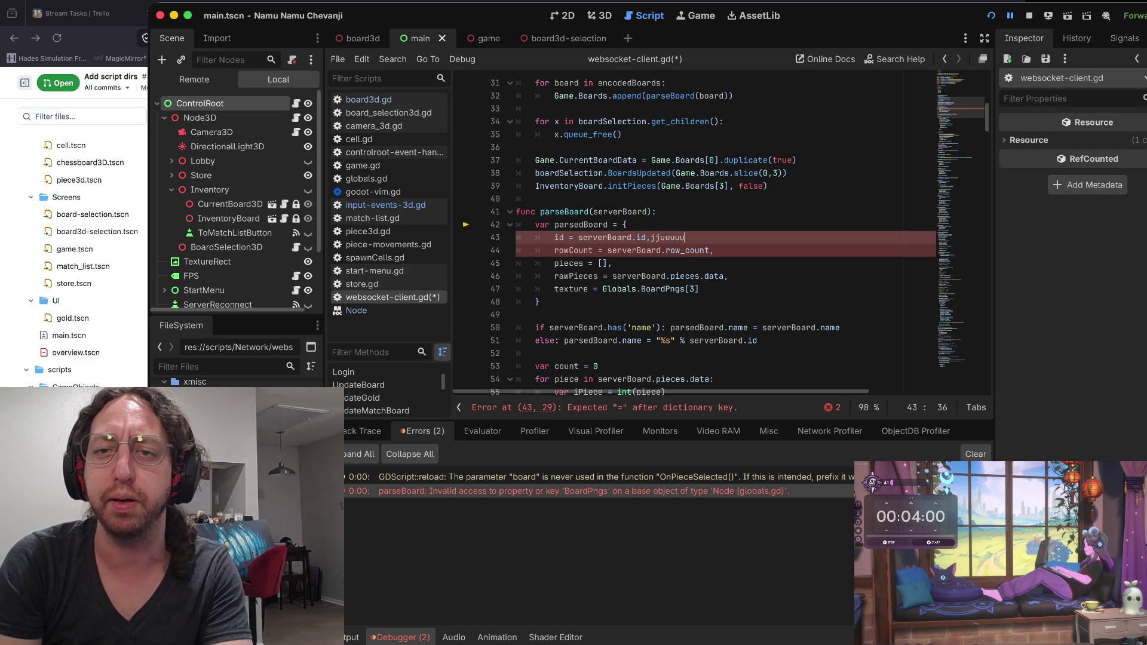
{"action": "type", "text": "uy"}
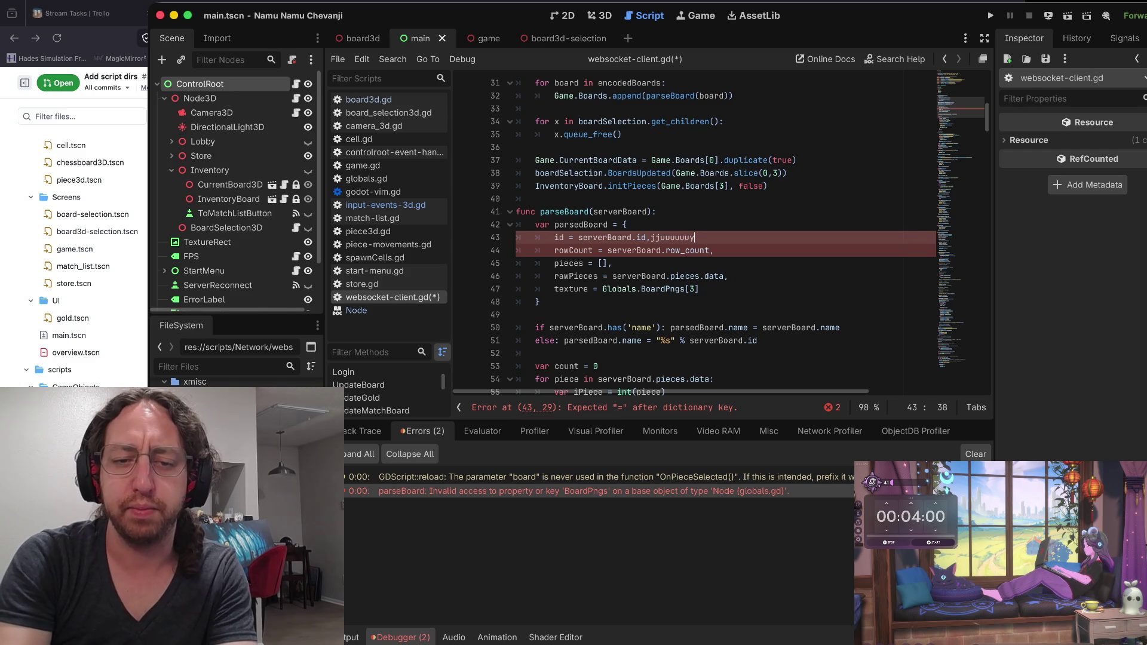
{"action": "type", "text": "uu"}
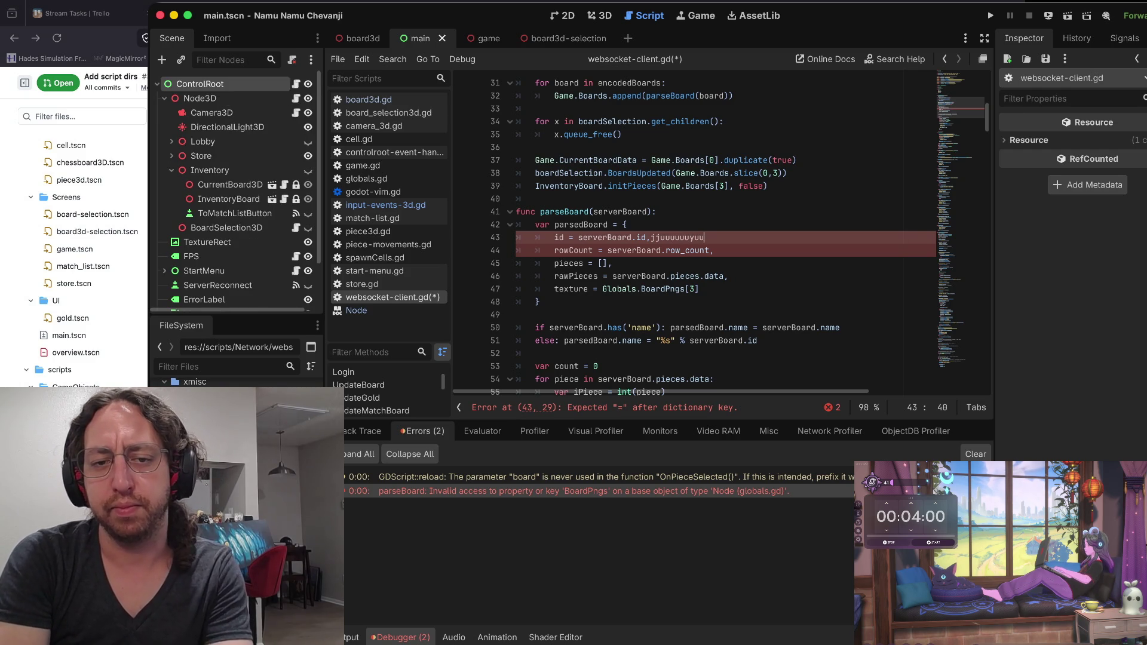
{"action": "key", "text": "BackSpace"}
{"action": "key", "text": "BackSpace"}
{"action": "key", "text": "BackSpace"}
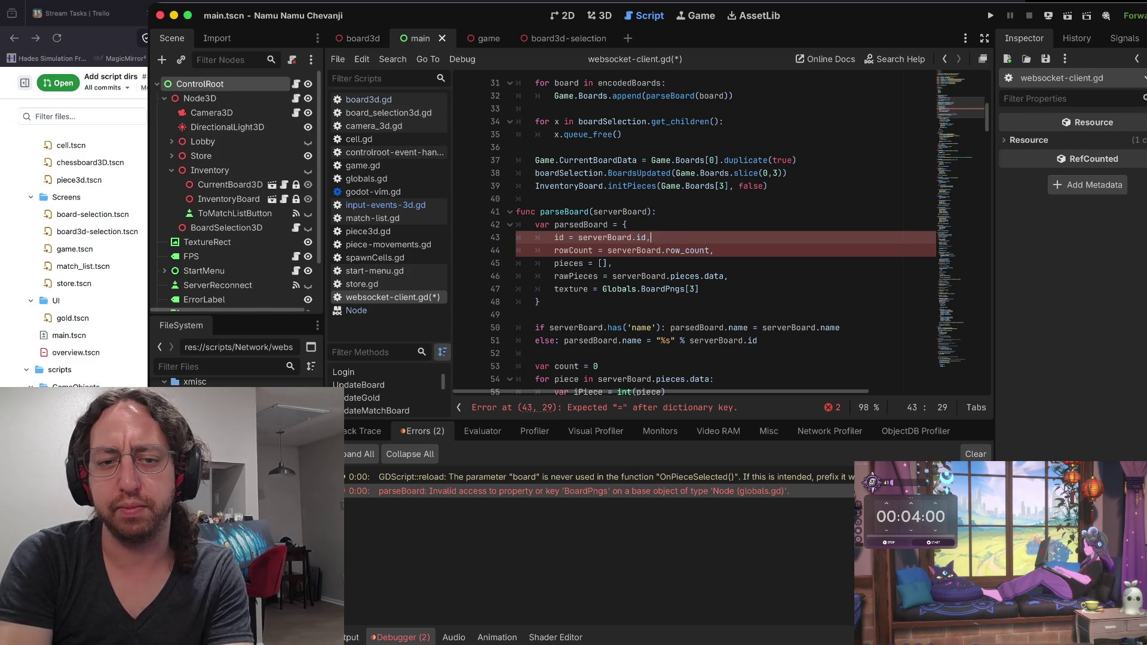
{"action": "key", "text": "BackSpace"}
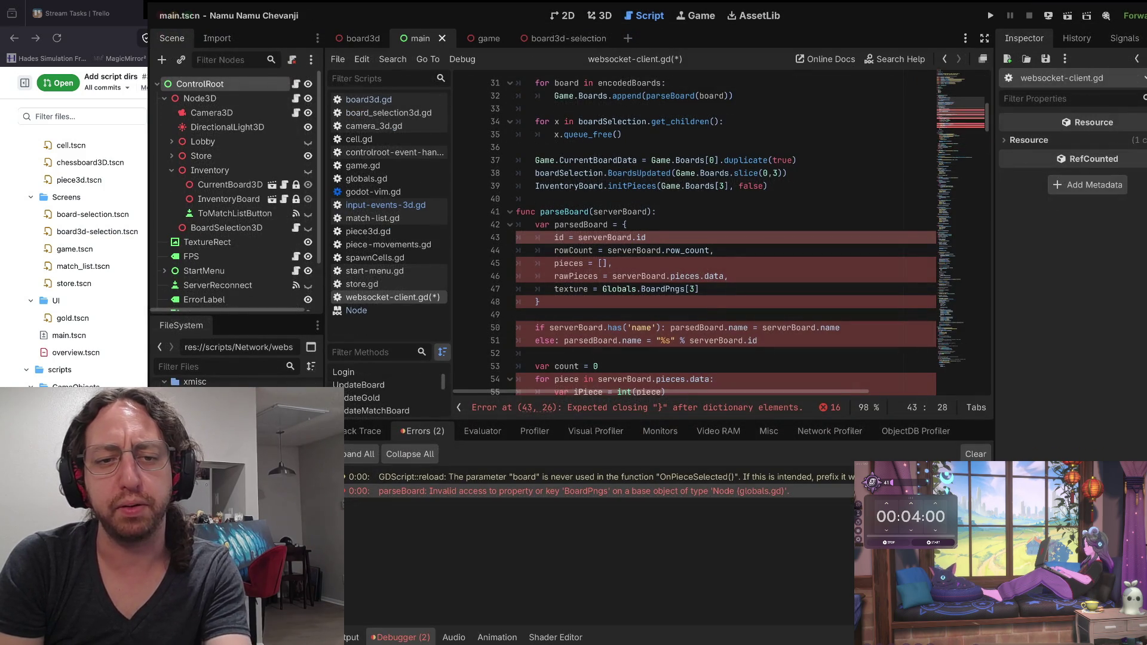
{"action": "key", "text": "ctrl+z"}
{"action": "key", "text": "ctrl+z"}
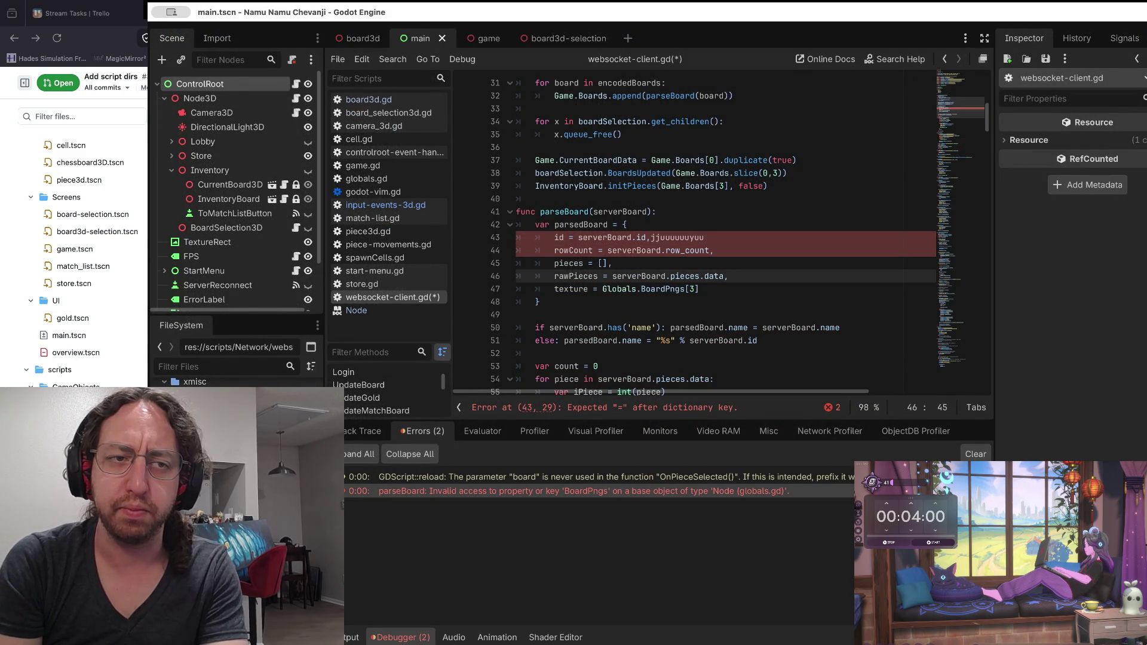
- Open and dismiss the project-wide Find in Files search twice
{"action": "key", "text": "ctrl+shift+f"}
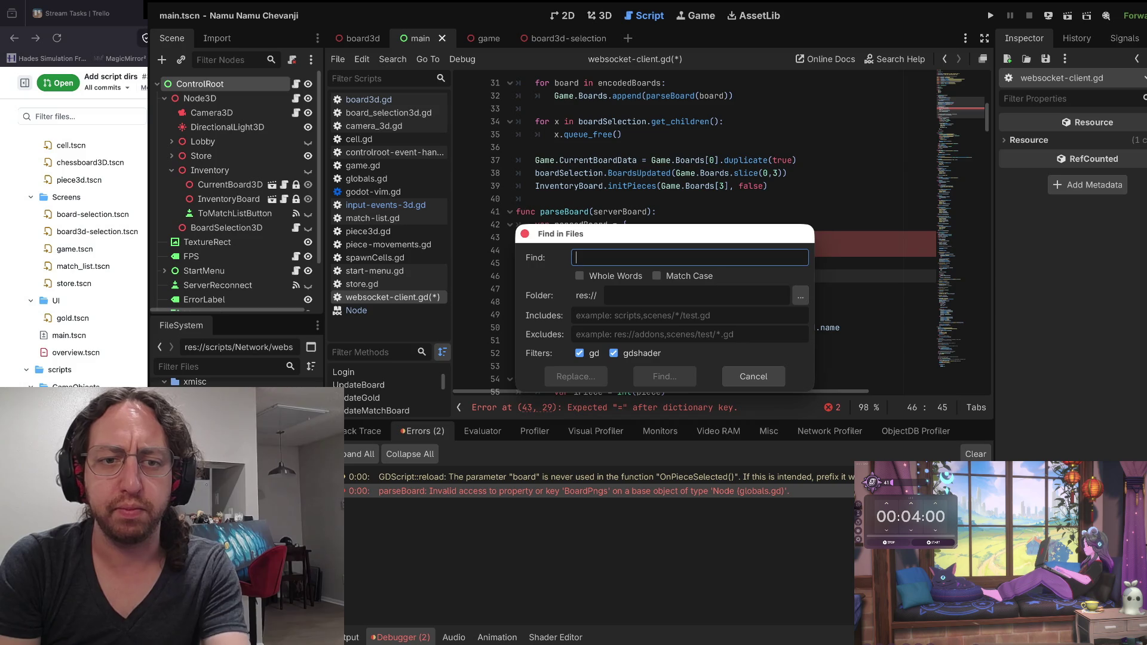
{"action": "key", "text": "Escape"}
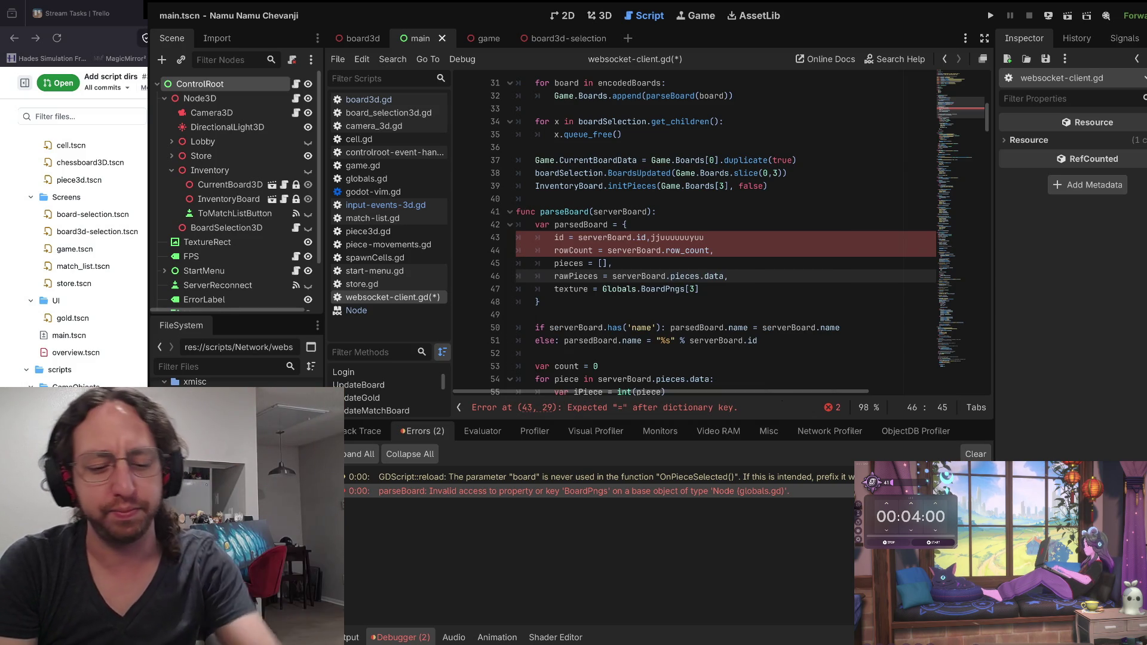
{"action": "key", "text": "ctrl+shift+f"}
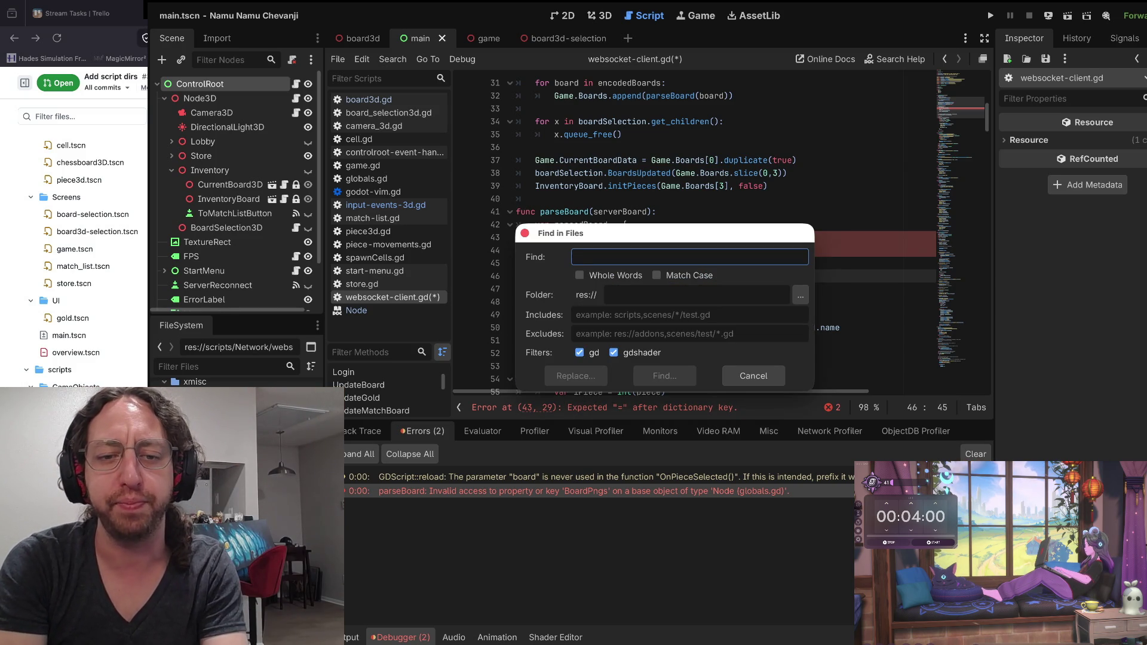
{"action": "key", "text": "Escape"}
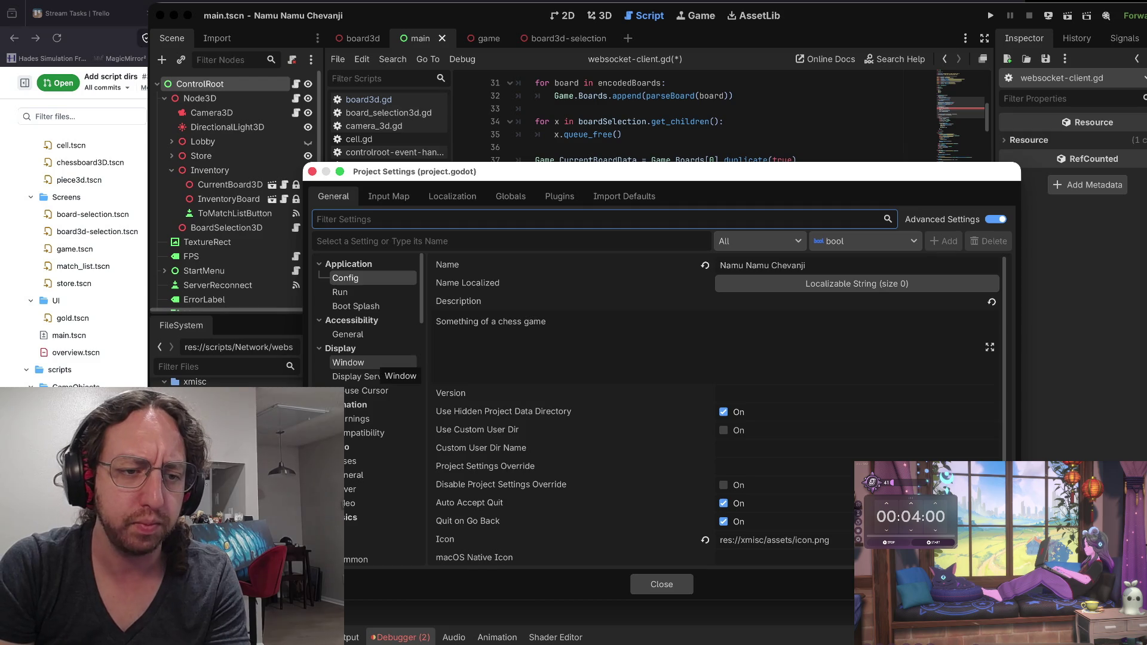
- Review the Display Window, Display Server and Mouse Cursor settings, then close Project Settings
{"action": "left_click", "coordinate": [348, 362]}
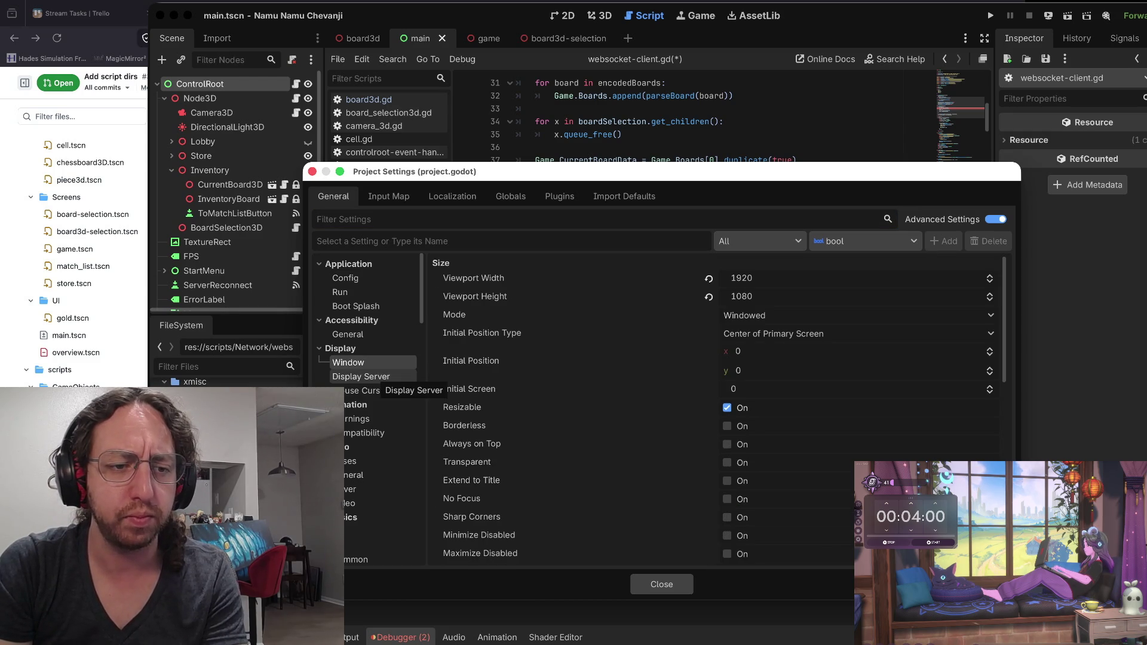
{"action": "left_click", "coordinate": [361, 376]}
{"action": "left_click", "coordinate": [366, 390]}
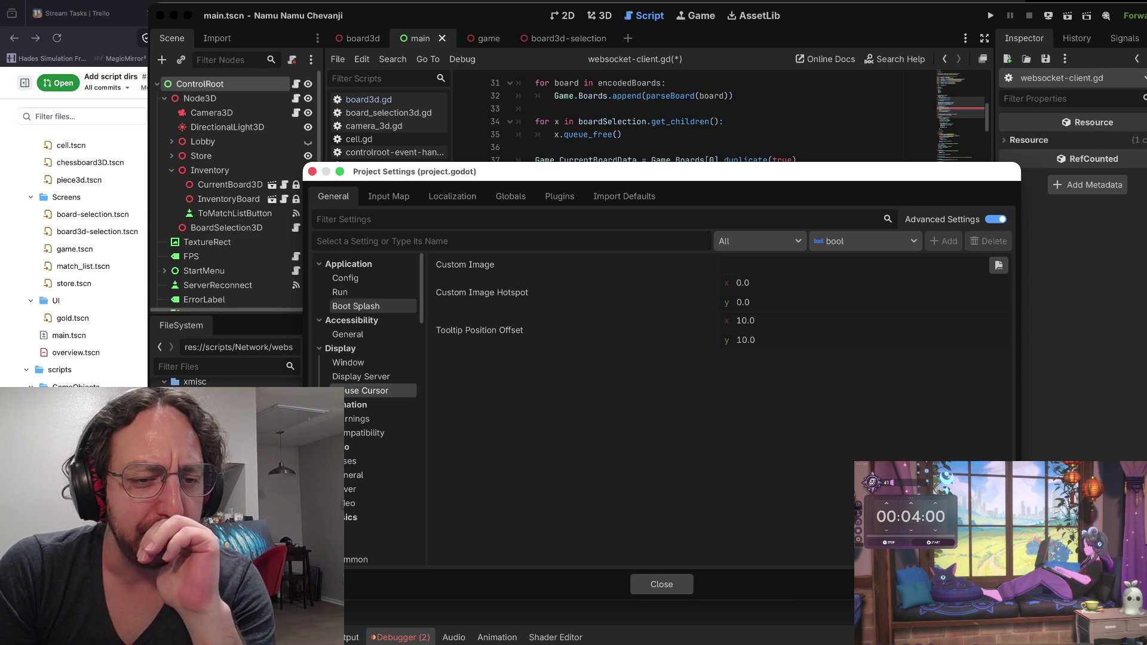
{"action": "left_click", "coordinate": [661, 584]}
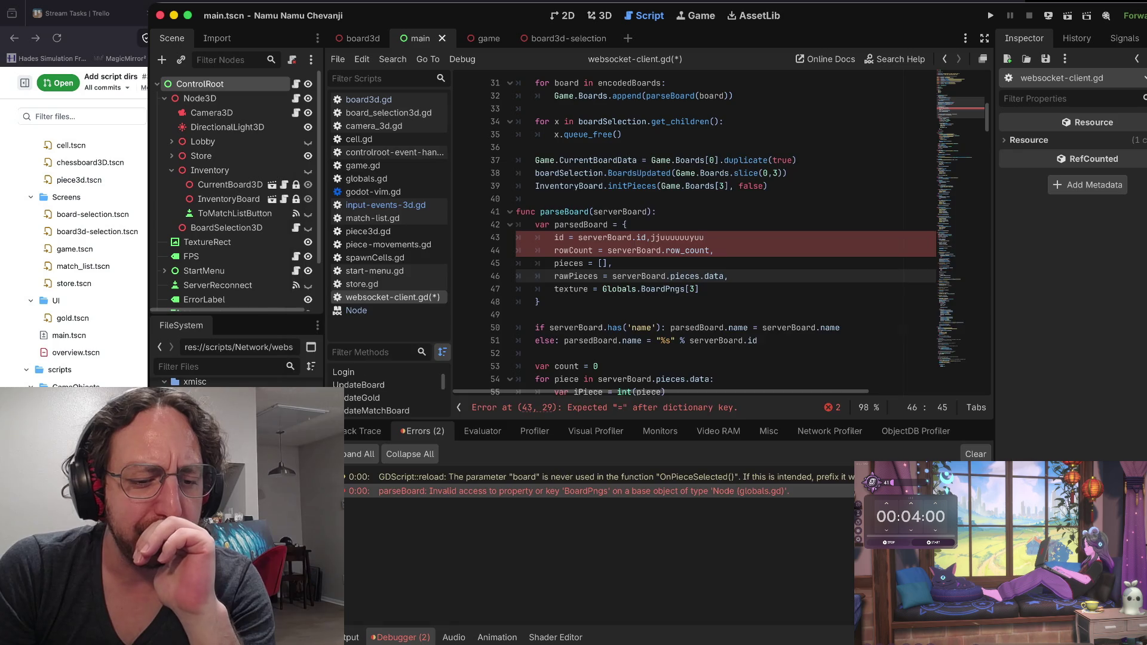
- Select the stray characters after serverBoard.id on line 43 of websocket-client.gd
{"action": "left_click", "coordinate": [537, 477]}
{"action": "left_click", "coordinate": [537, 491]}
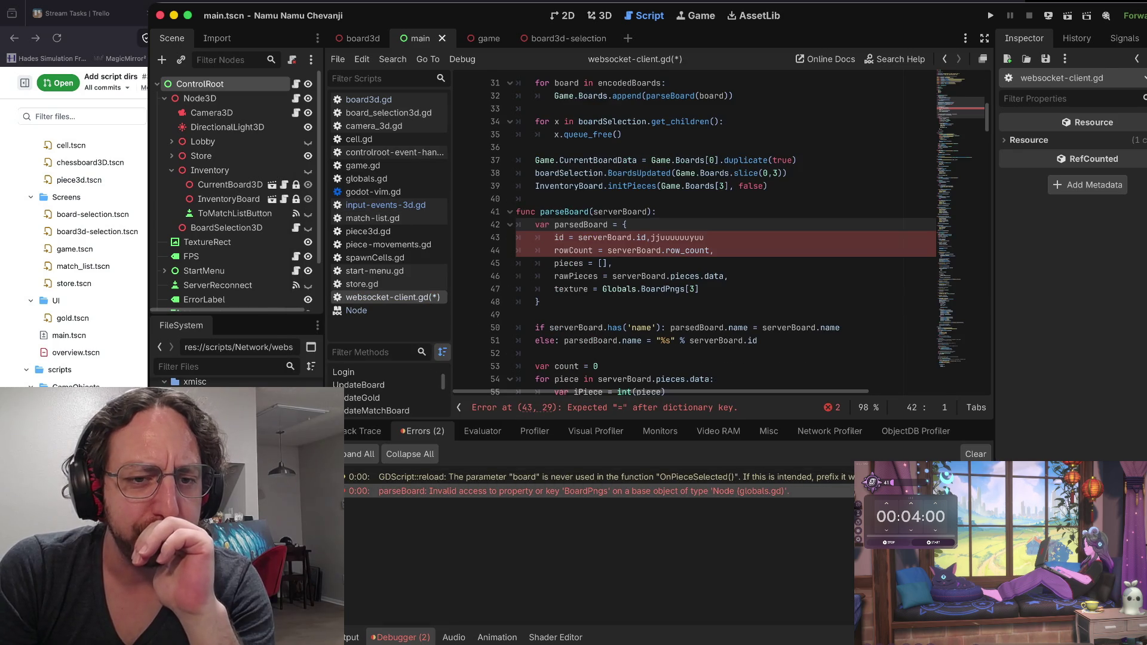
{"action": "left_click", "coordinate": [535, 199]}
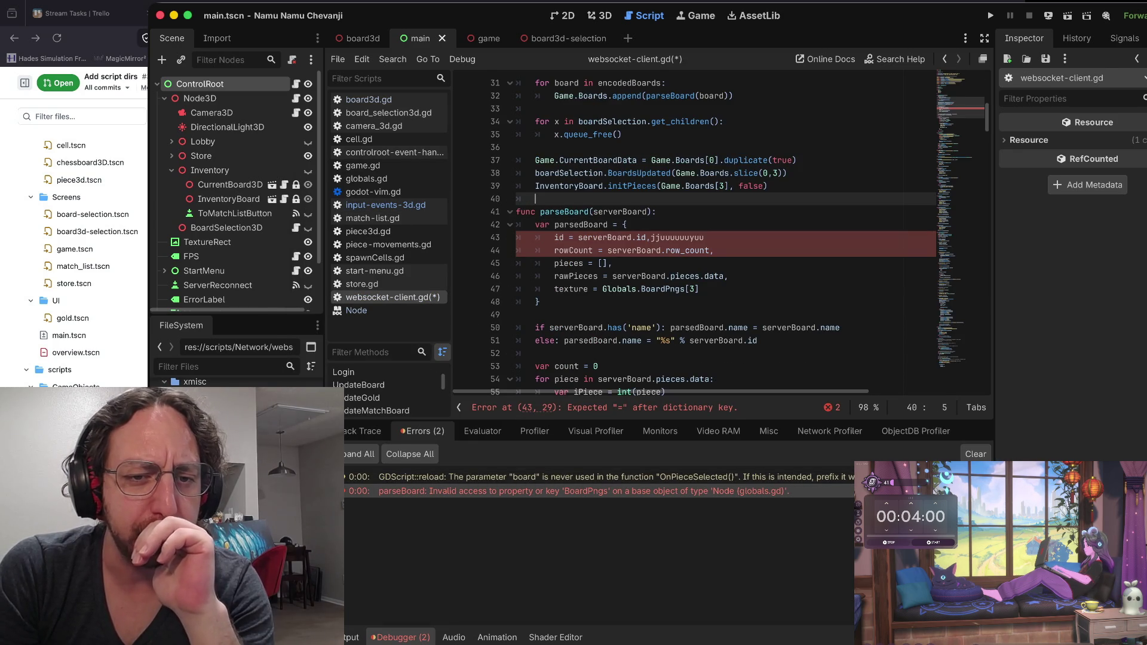
{"action": "double_click", "coordinate": [677, 237]}
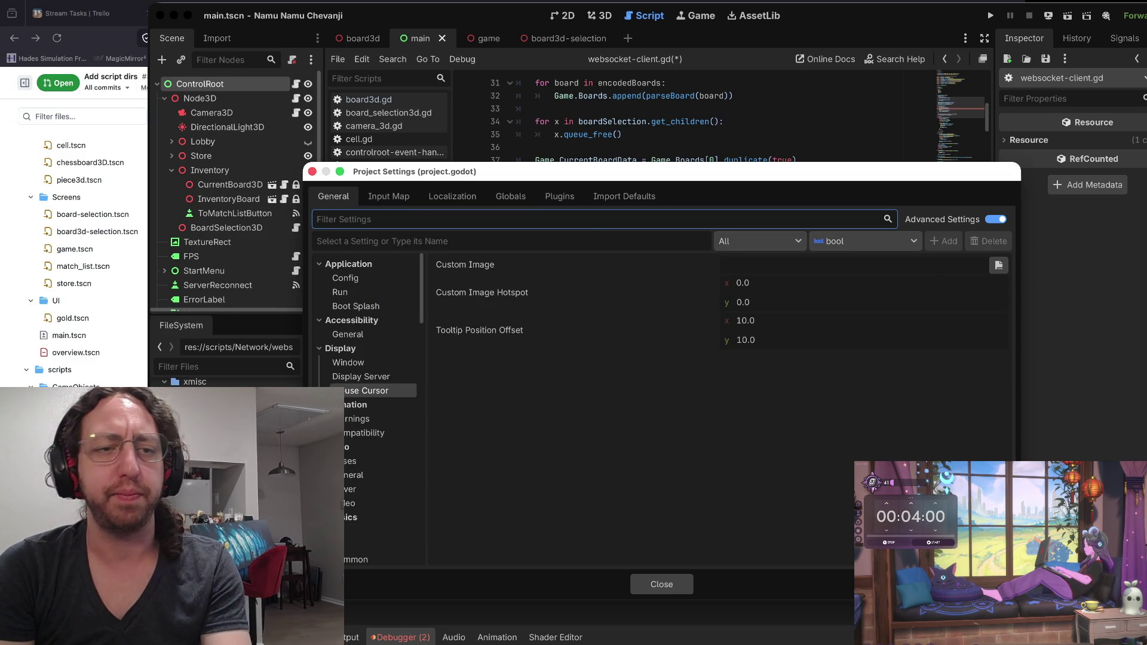
- Close Project Settings and bring up an empty Grep search in Neovim
{"action": "left_click", "coordinate": [661, 583]}
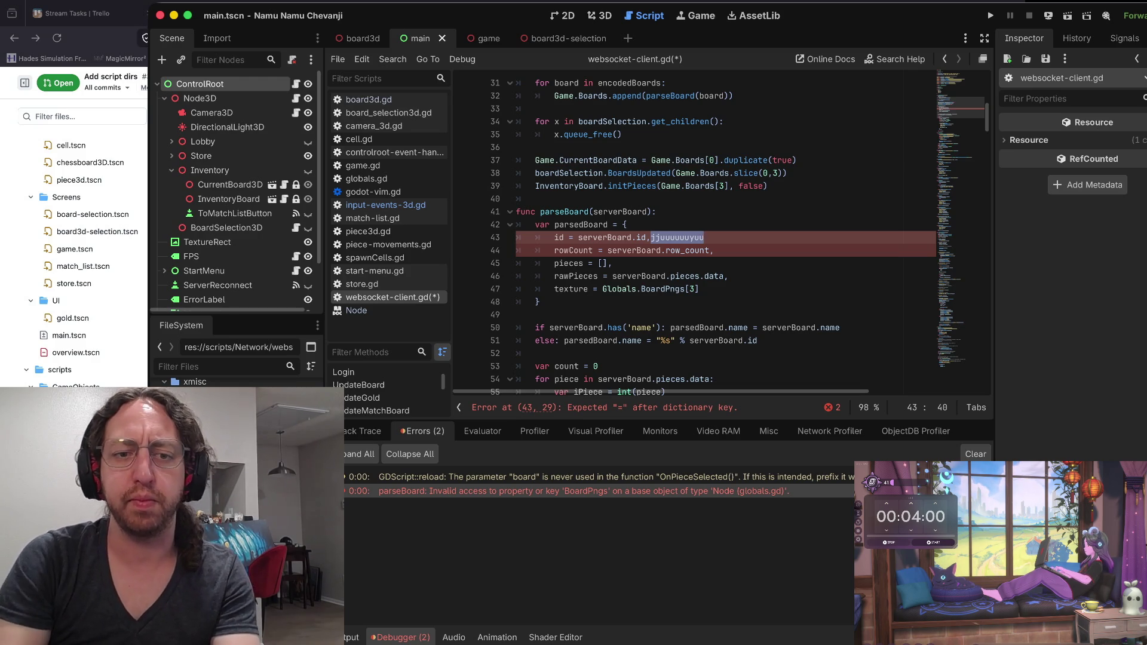
{"action": "key", "text": "super+Tab"}
{"action": "key", "text": "space"}
{"action": "type", "text": "fg"}
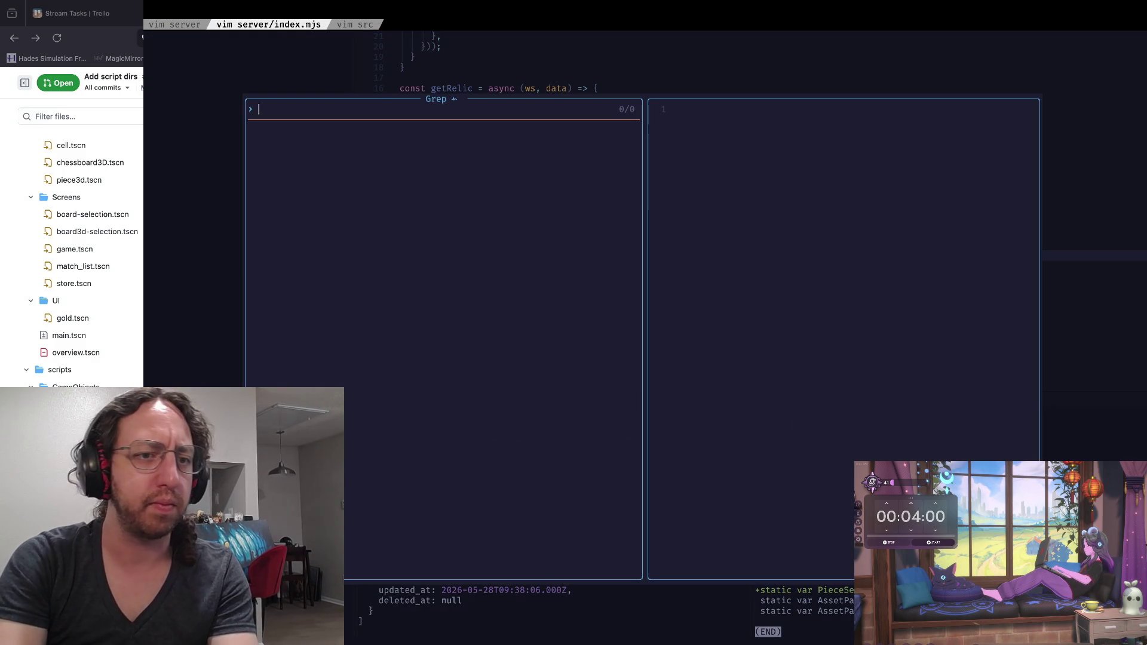
{"action": "type", "text": "add"}
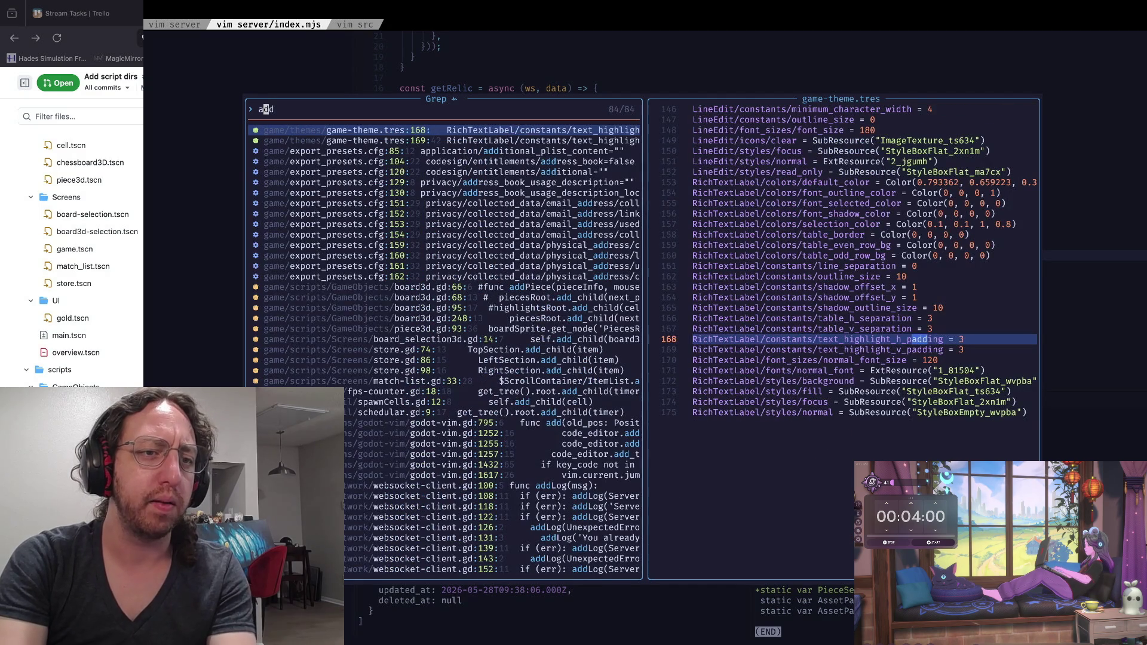
{"action": "type", "text": "da"}
- Search the project for 'vim', step through the matches, then dismiss the search
{"action": "key", "text": "BackSpace"}
{"action": "key", "text": "d"}
{"action": "key", "text": "d"}
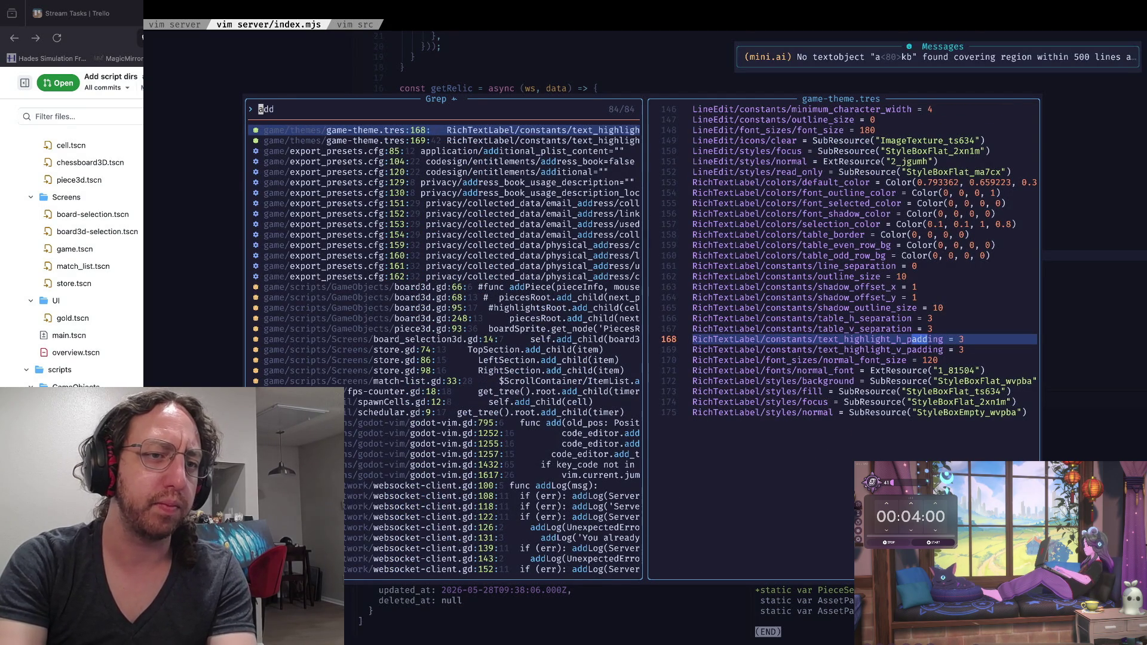
{"action": "type", "text": "vim"}
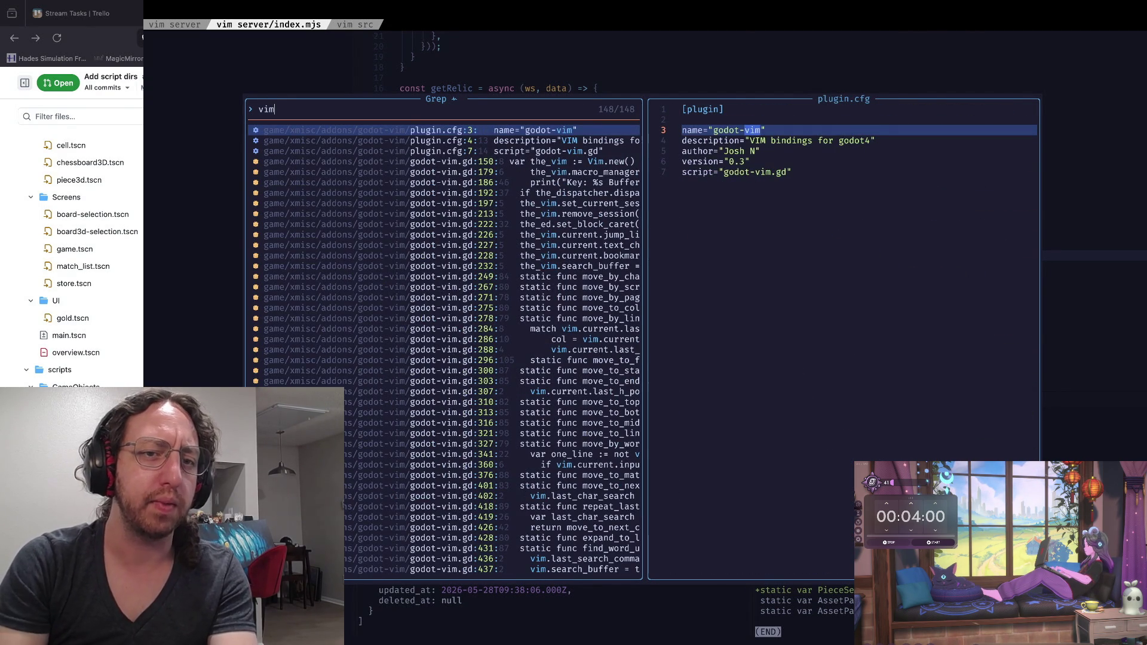
{"action": "key", "text": "ctrl+d"}
{"action": "key", "text": "ctrl+d"}
{"action": "key", "text": "ctrl+d"}
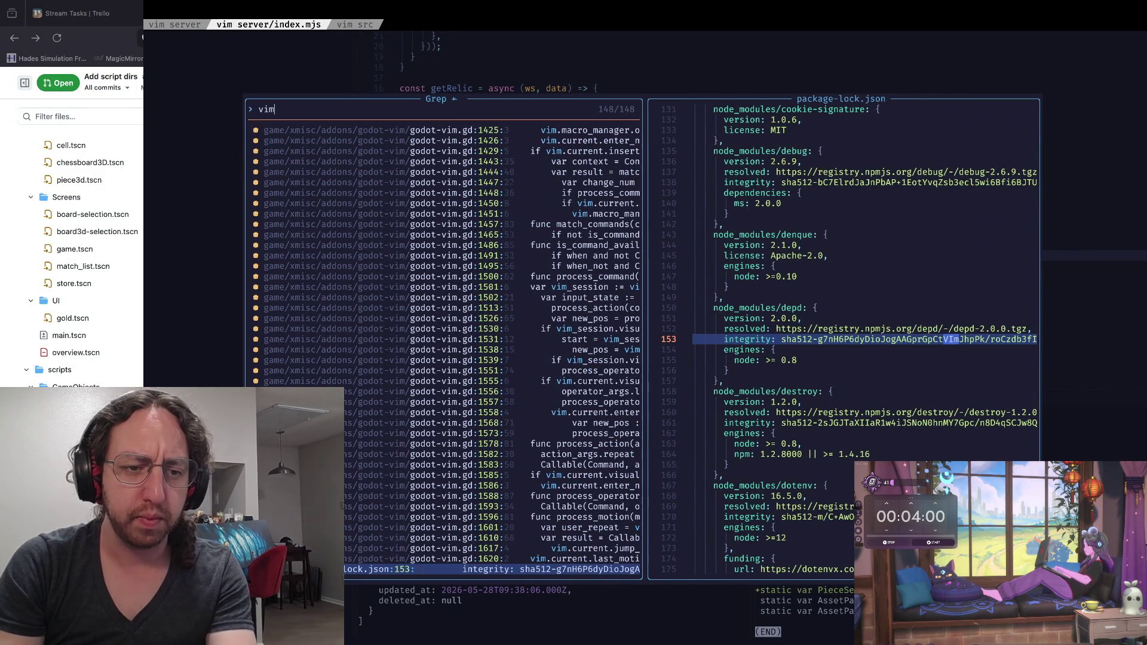
{"action": "key", "text": "ctrl+n"}
{"action": "key", "text": "ctrl+n"}
{"action": "key", "text": "ctrl+n"}
{"action": "key", "text": "Escape"}
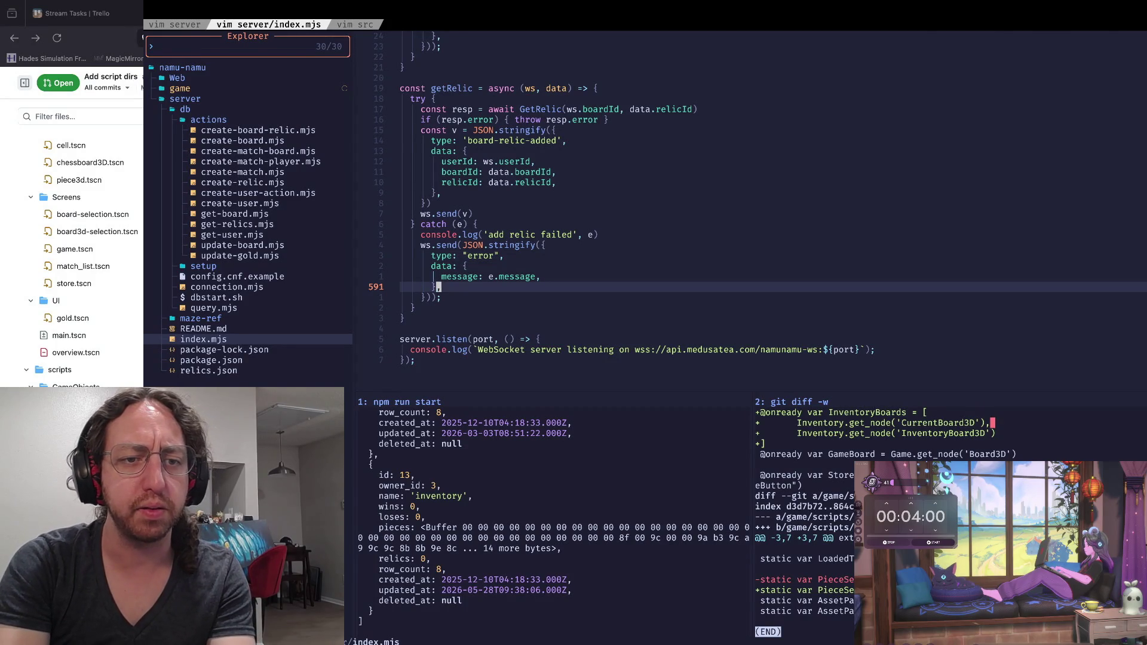
- Glance at Godot and the pull request diff, then jump between spots in index.mjs
{"action": "key", "text": "super+Tab"}
{"action": "key", "text": "super+Tab"}
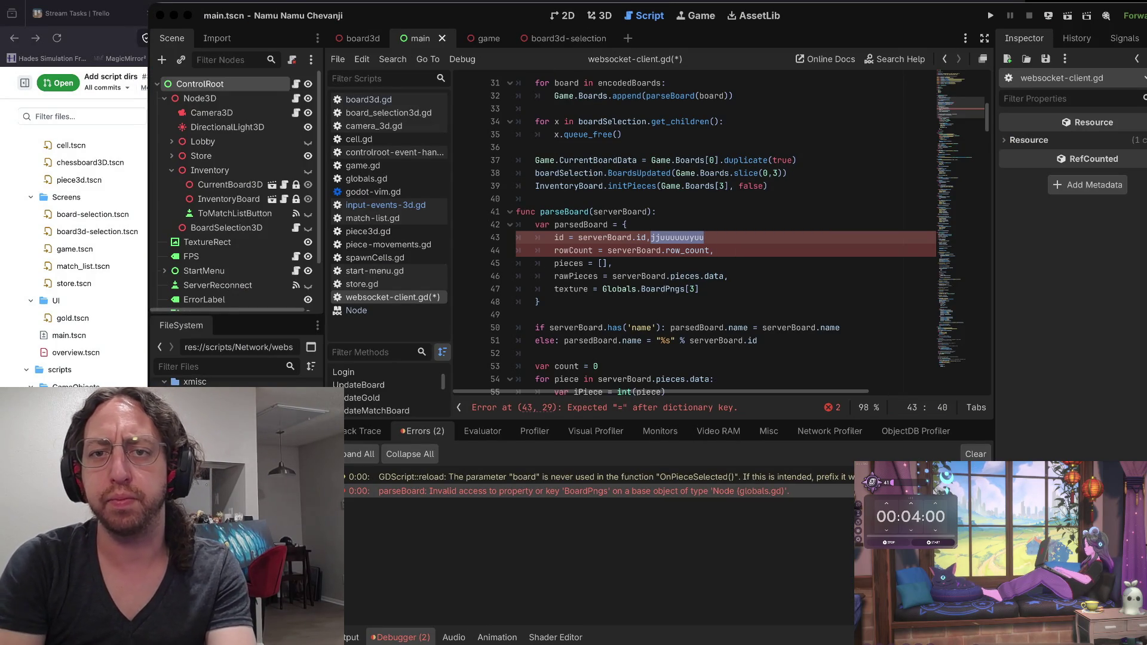
{"action": "key", "text": "super+Tab"}
{"action": "key", "text": "super+Tab"}
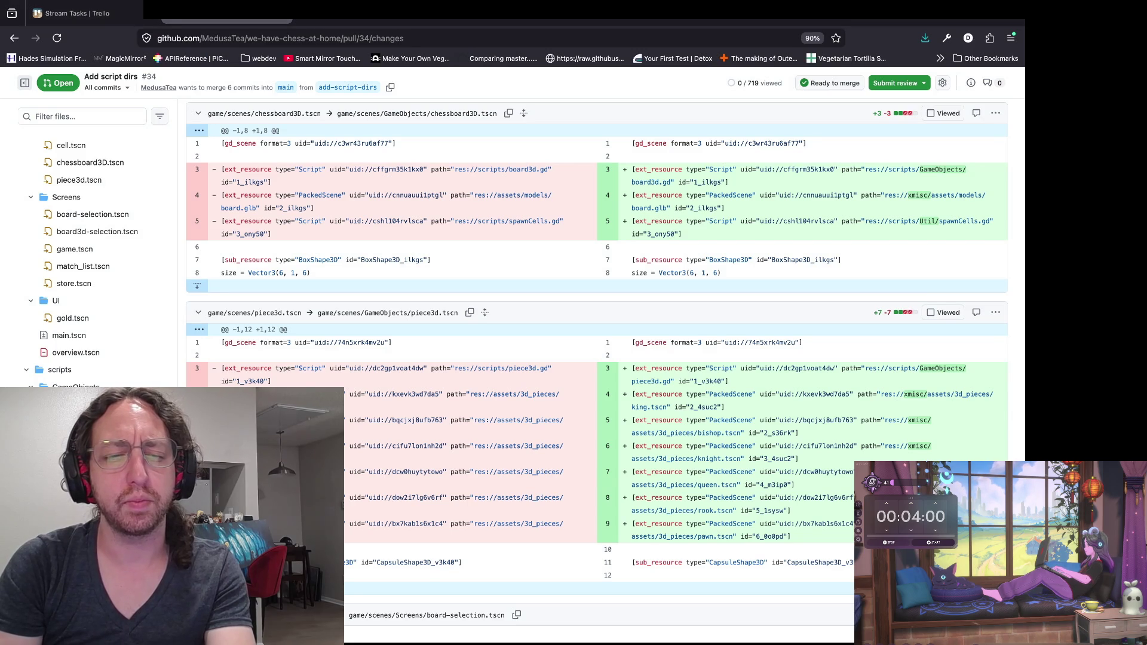
{"action": "key", "text": "super+Tab"}
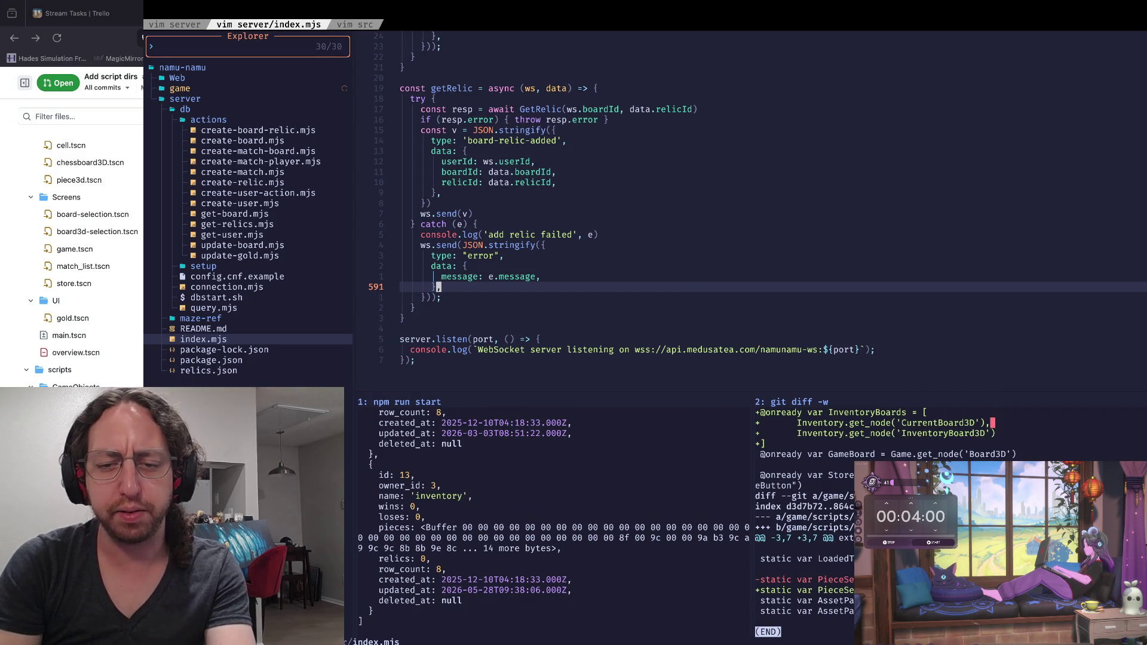
{"action": "key", "text": "ctrl+o"}
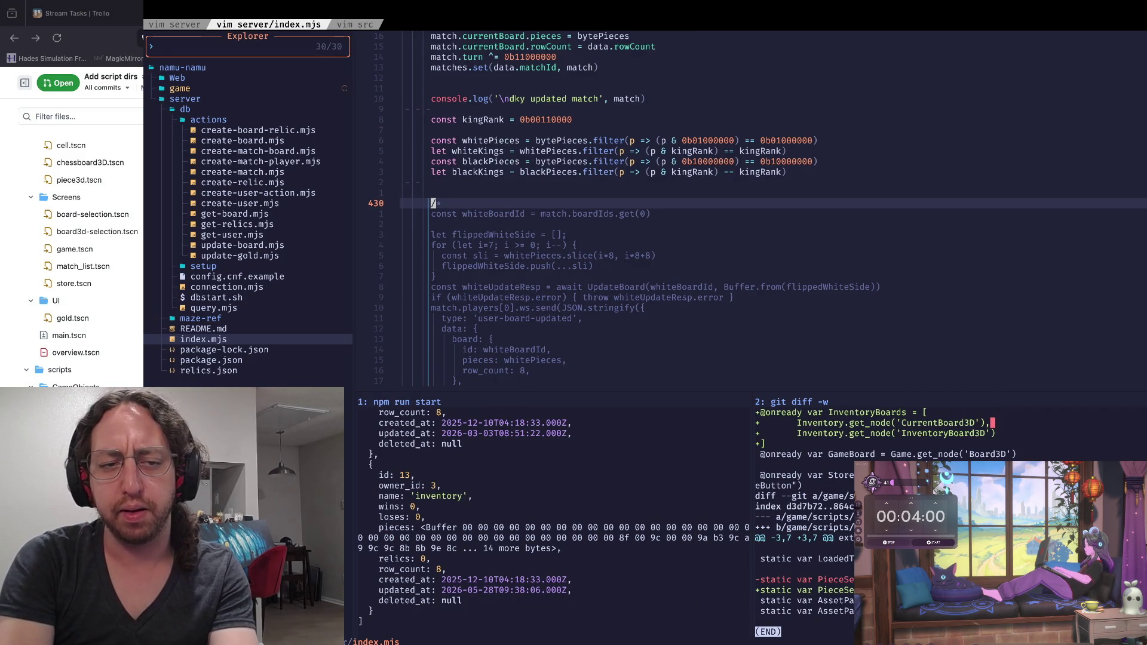
{"action": "key", "text": "ctrl+o"}
{"action": "key", "text": "ctrl+o"}
{"action": "key", "text": "ctrl+o"}
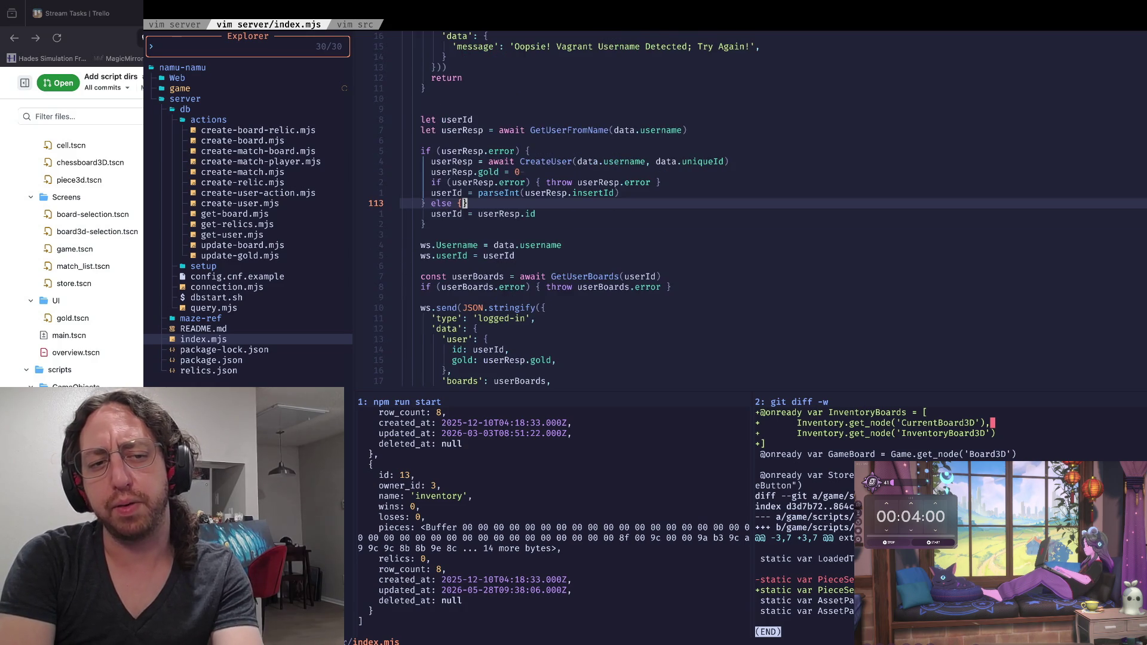
{"action": "key", "text": "ctrl+i"}
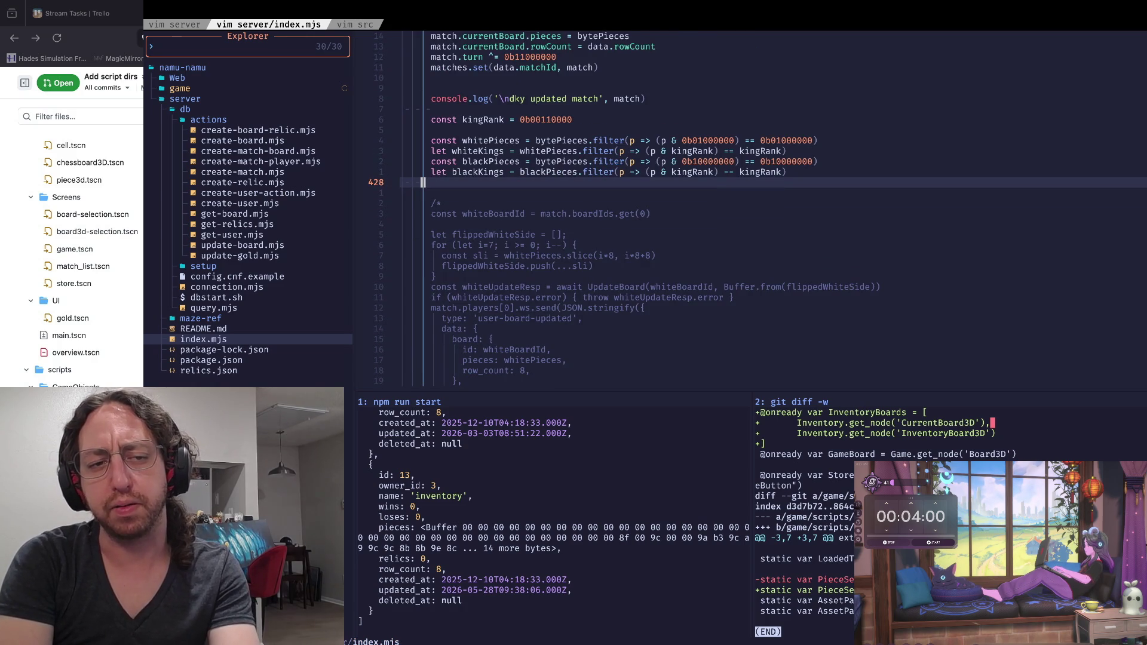
- Run 'git diff -w' in the tmux pane, page to the end, quit, and return to Godot
{"action": "key", "text": "ctrl+b"}
{"action": "key", "text": "Right"}
{"action": "type", "text": "qgit diff -w"}
{"action": "key", "text": "Return"}
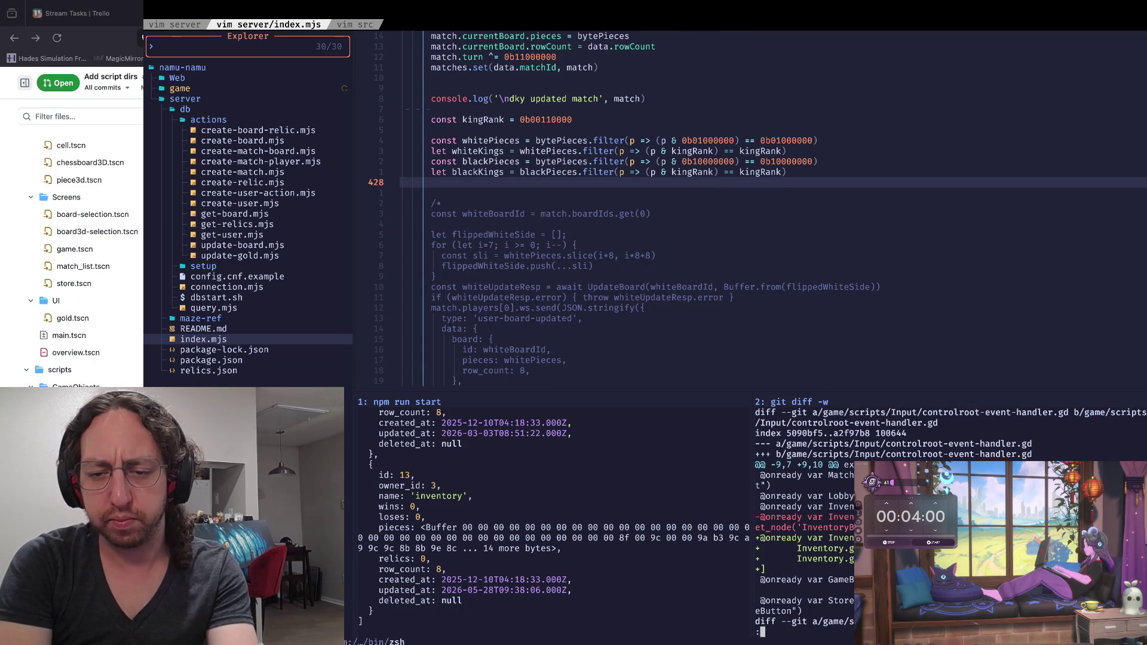
{"action": "key", "text": "space"}
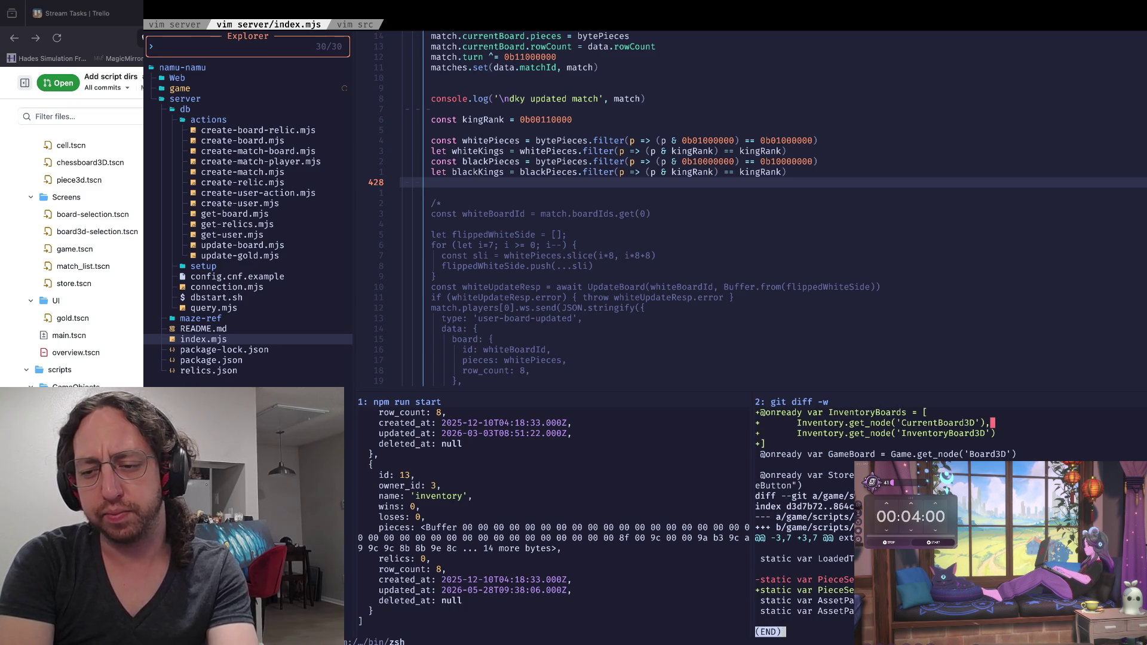
{"action": "key", "text": "q"}
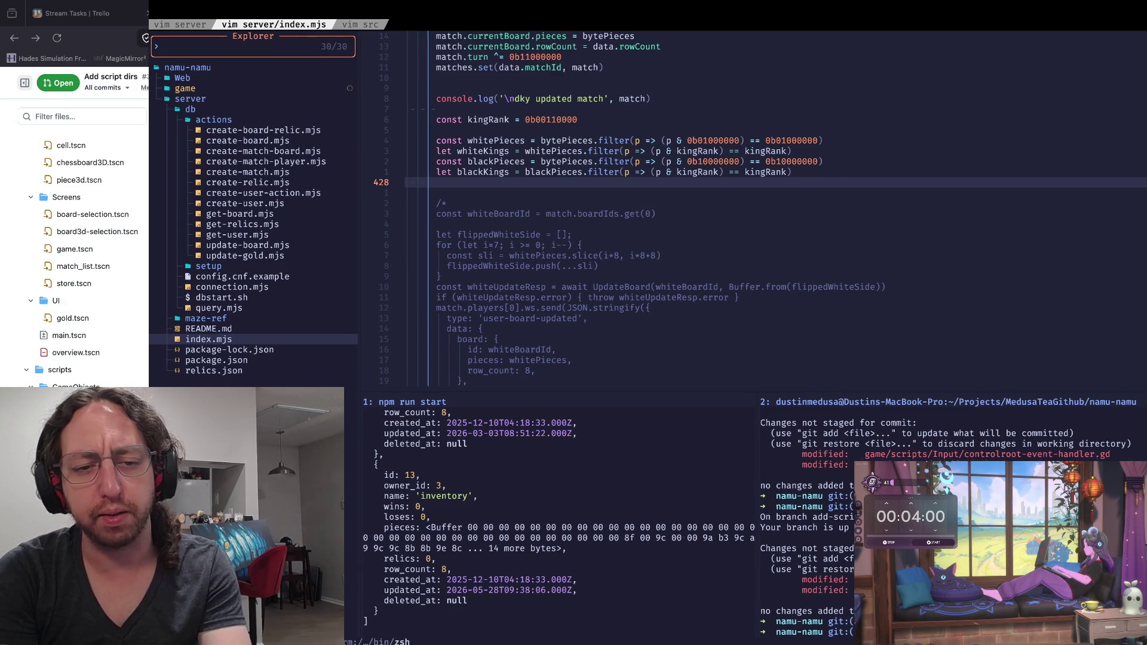
{"action": "key", "text": "super+Tab"}
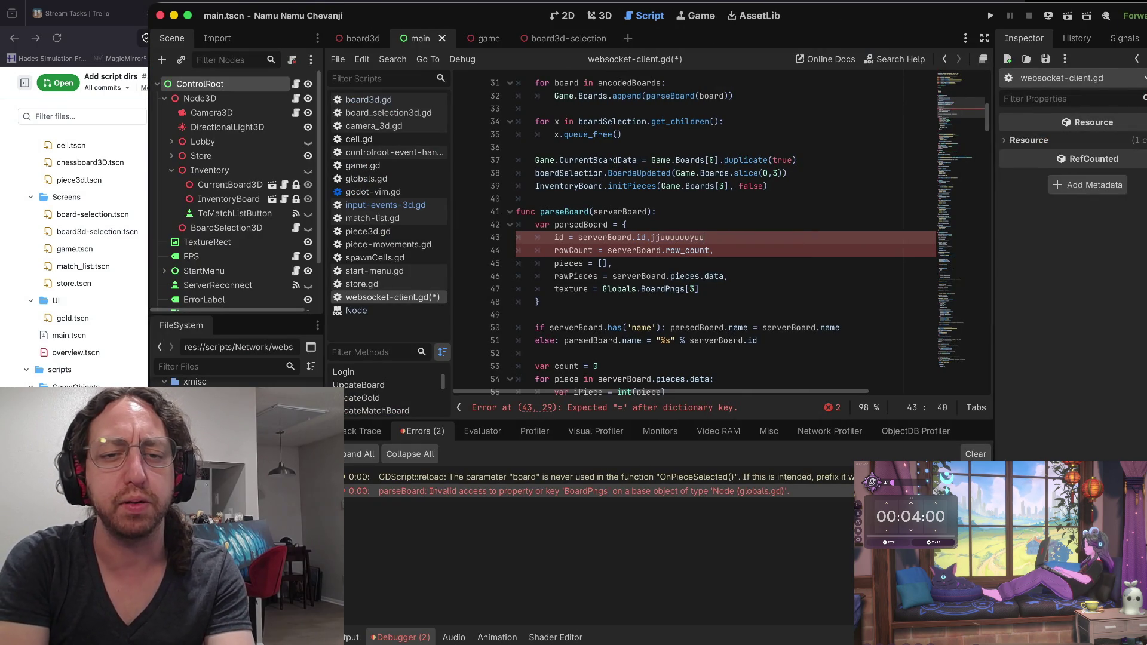
- Replace the stray characters after serverBoard.id on line 43 with a comma and save websocket-client.gd
{"action": "key", "text": "ctrl+z"}
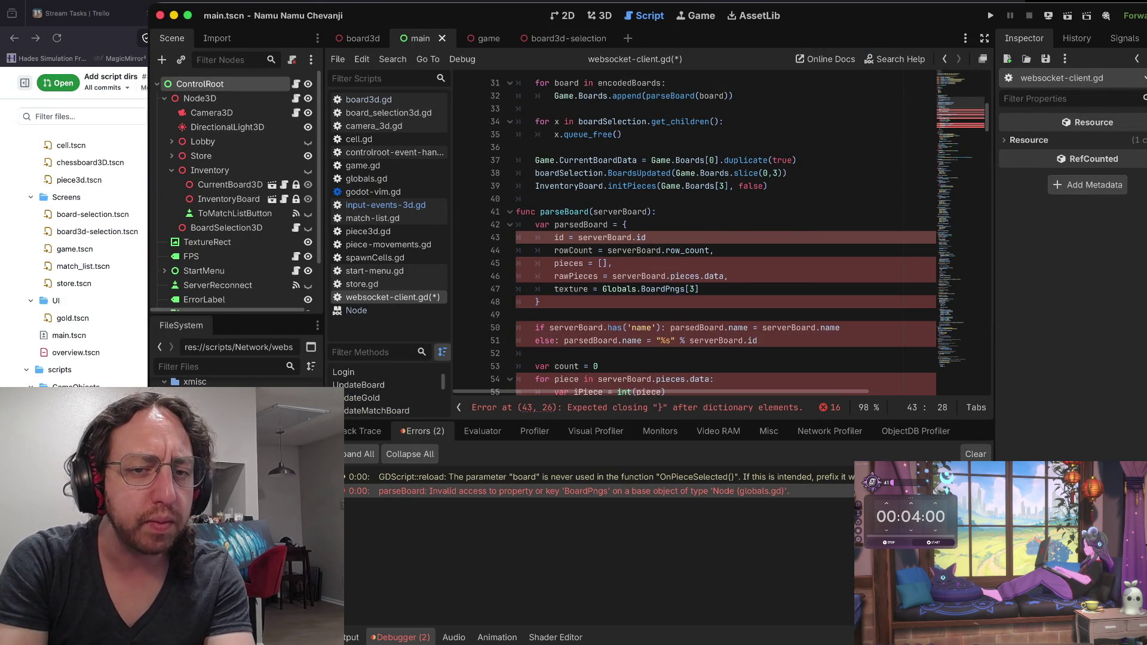
{"action": "type", "text": ","}
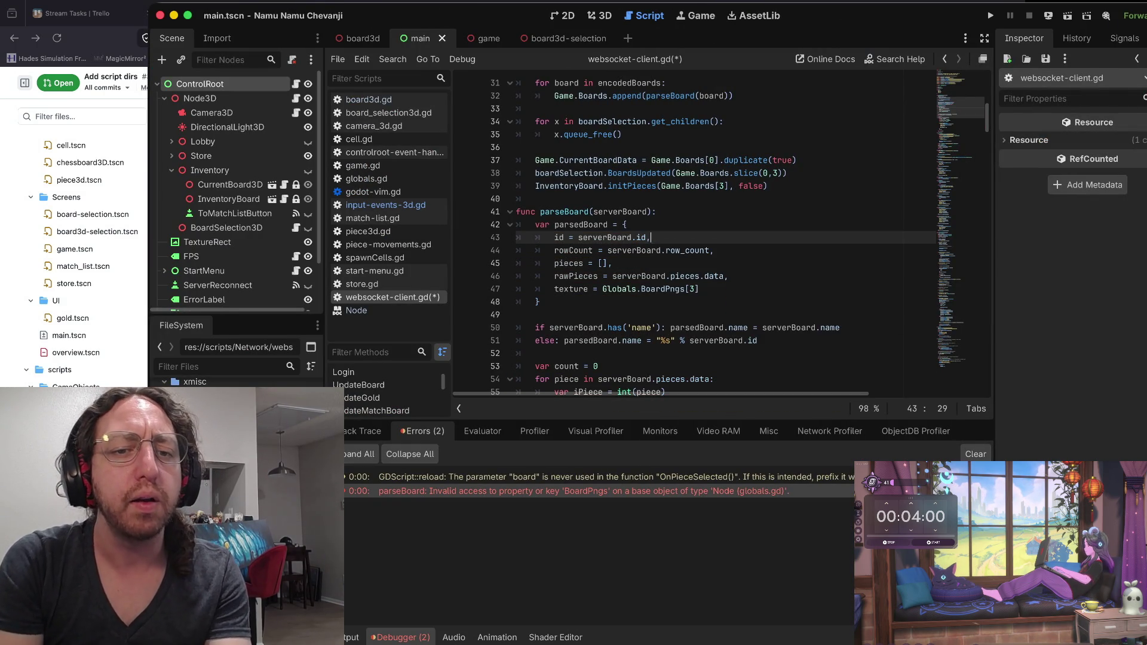
{"action": "key", "text": "super+s"}
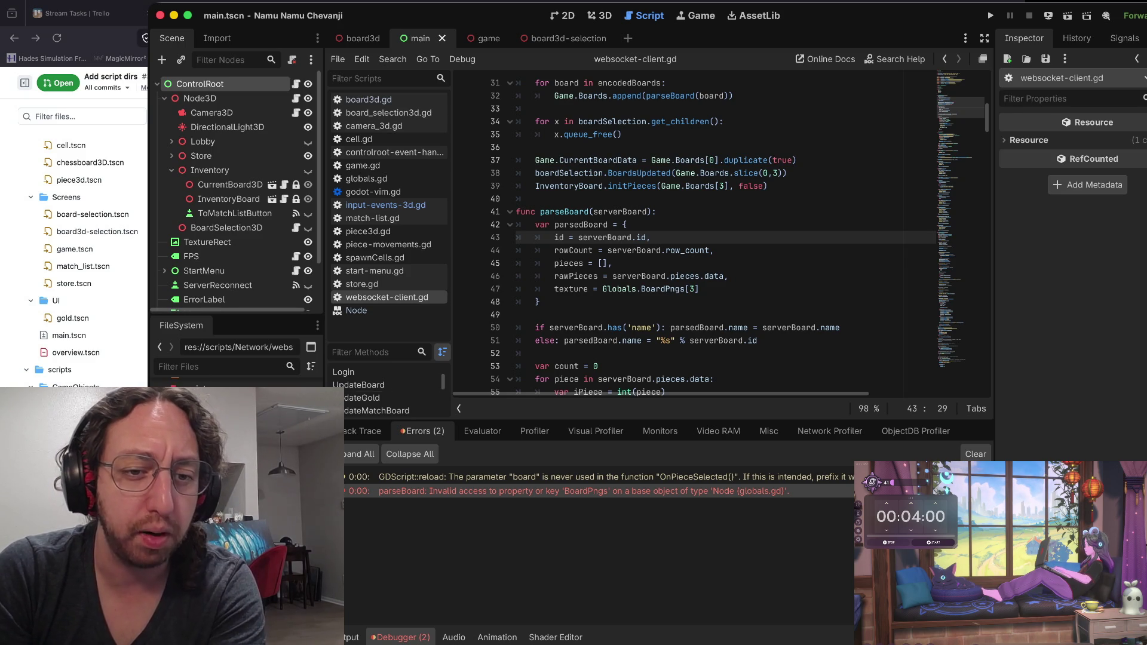
{"action": "left_click", "coordinate": [538, 198]}
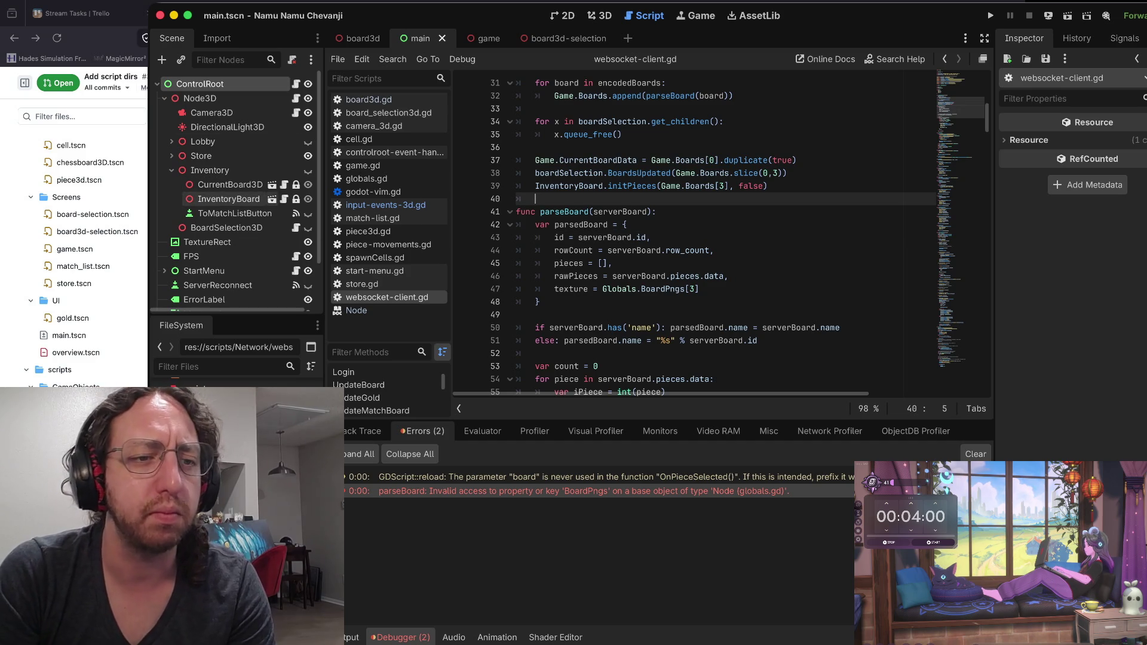
{"action": "mouse_move", "coordinate": [594, 96]}
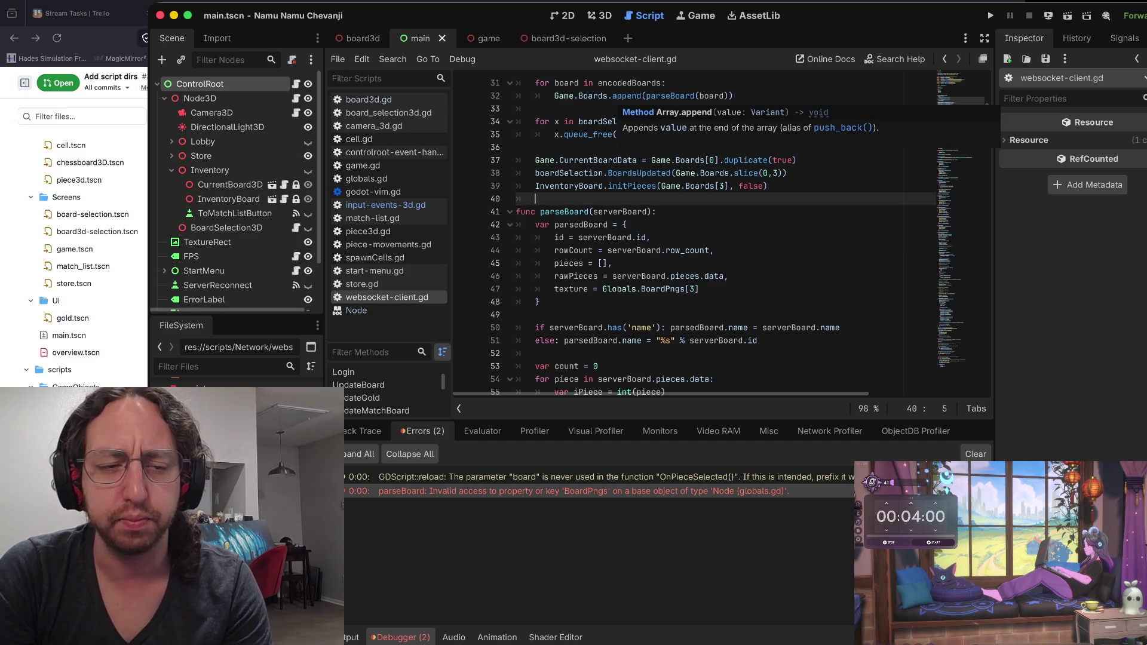
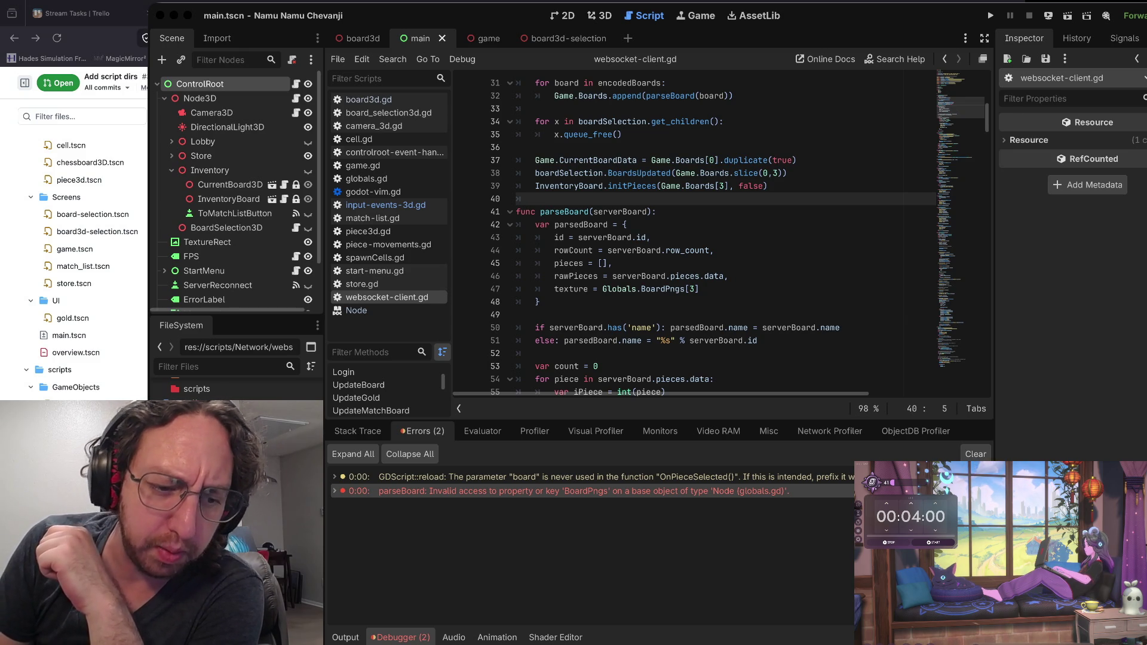
- Add a new Video Capture Device source to the StandardMedusaTea scene in OBS
{"action": "key", "text": "super+Tab"}
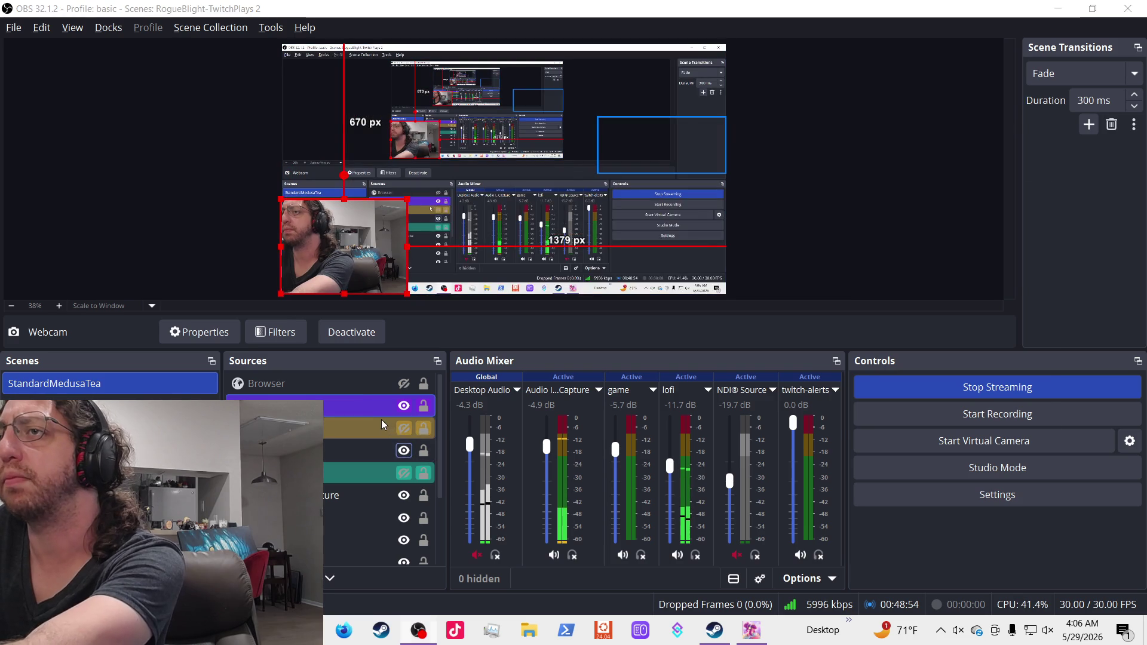
{"action": "key", "text": "alt+Tab"}
{"action": "key", "text": "alt+Tab"}
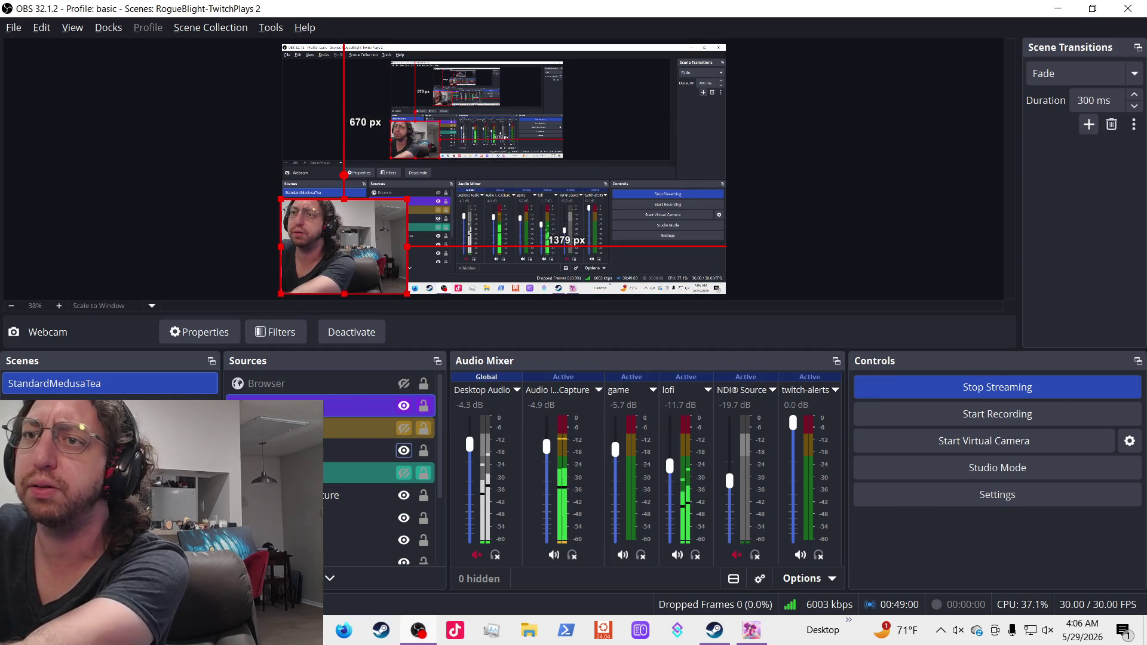
{"action": "left_click", "coordinate": [236, 578]}
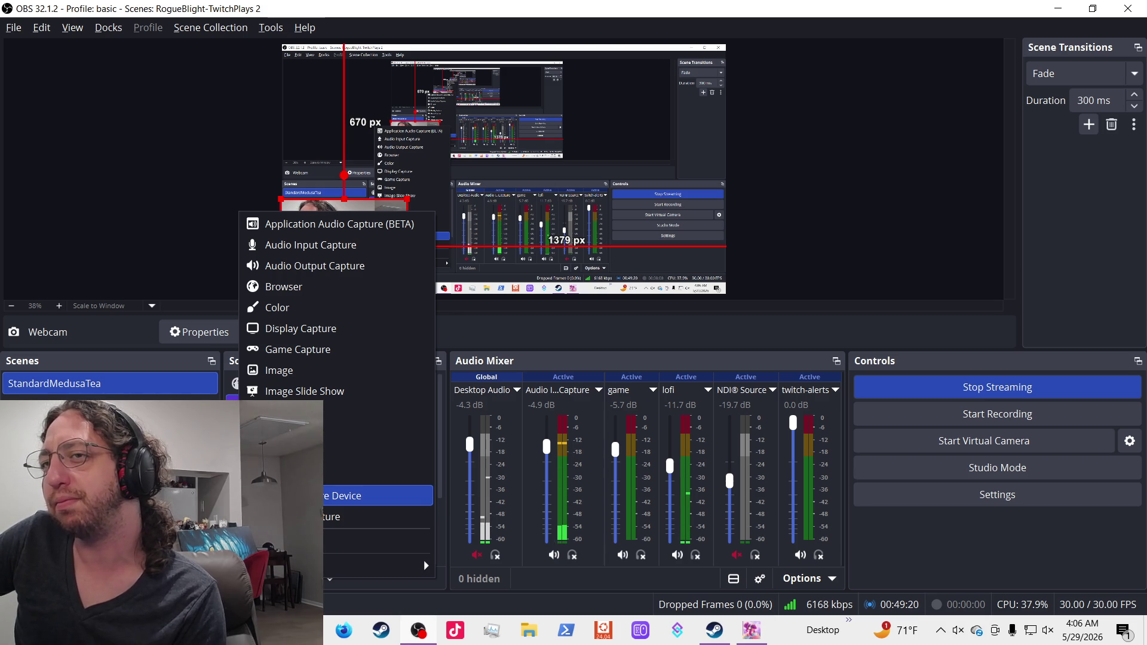
{"action": "left_click", "coordinate": [281, 495]}
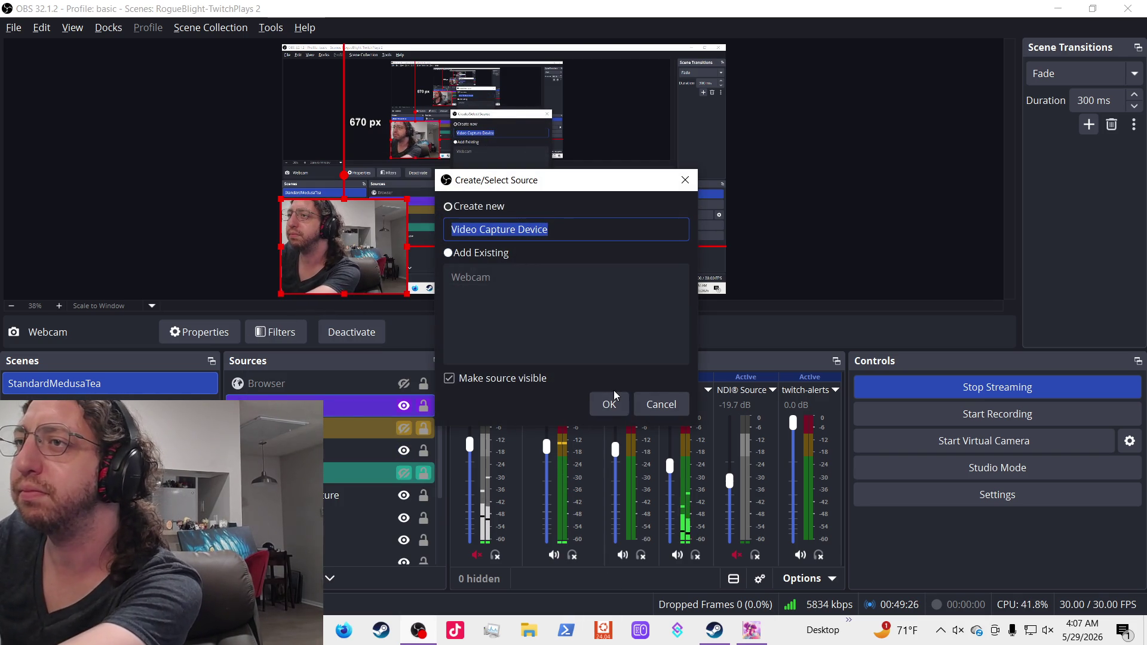
{"action": "left_click", "coordinate": [609, 405]}
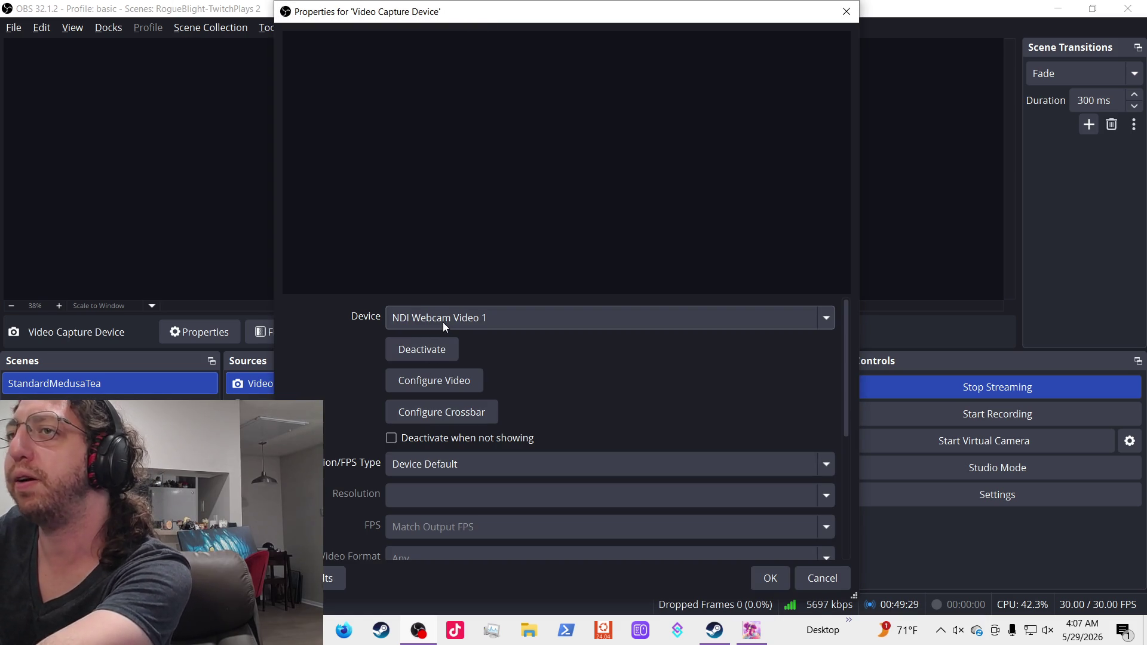
- Set the capture device to DELL Monitor RGB Webcam, confirm, and select the Display Capture source
{"action": "left_click", "coordinate": [439, 321]}
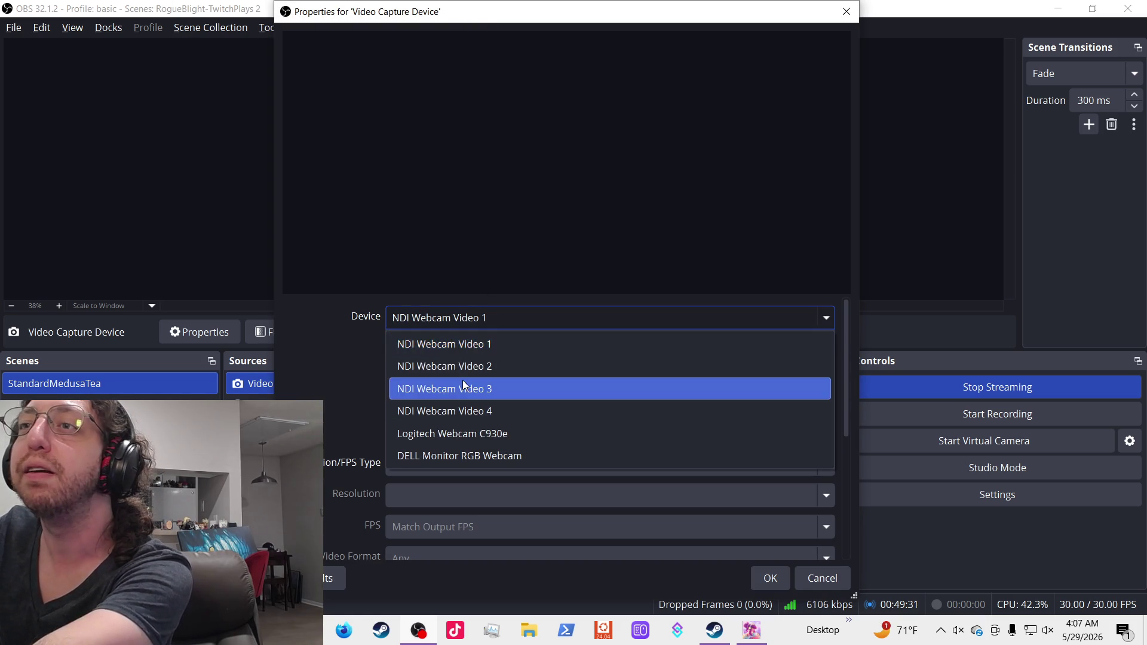
{"action": "left_click", "coordinate": [522, 458]}
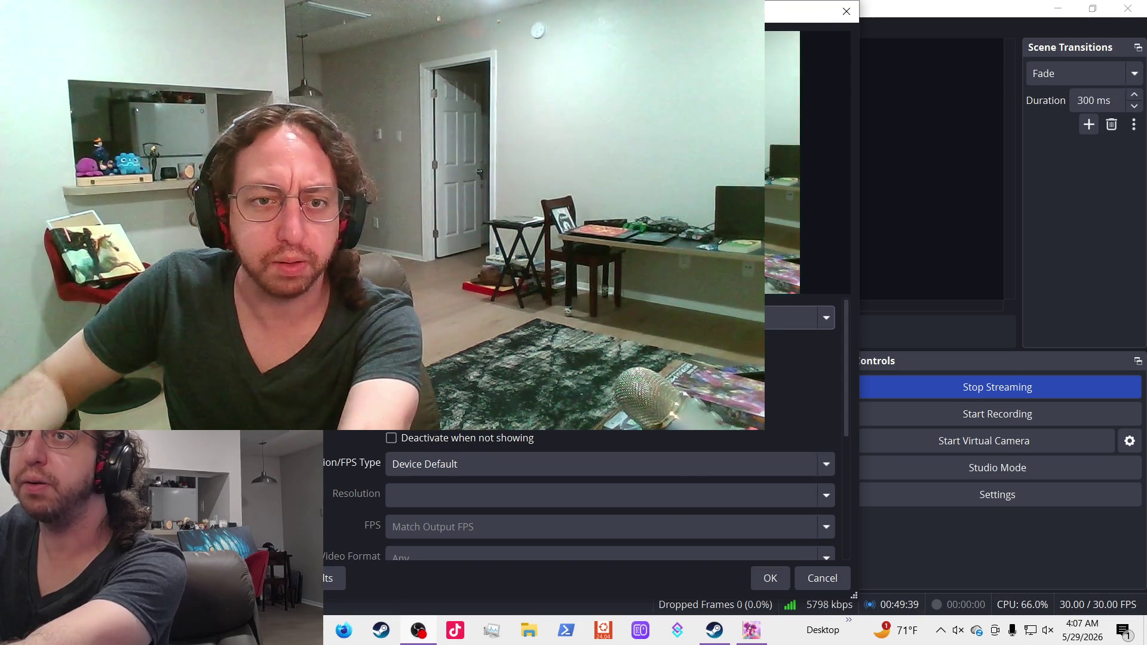
{"action": "left_click", "coordinate": [775, 577]}
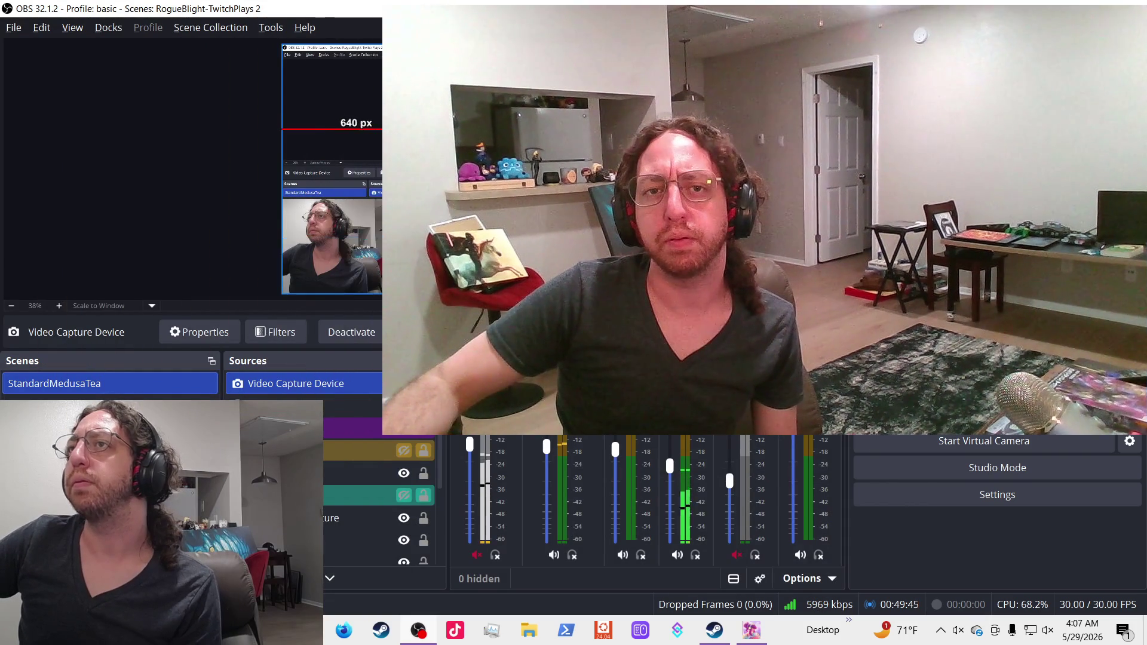
{"action": "left_click", "coordinate": [269, 473]}
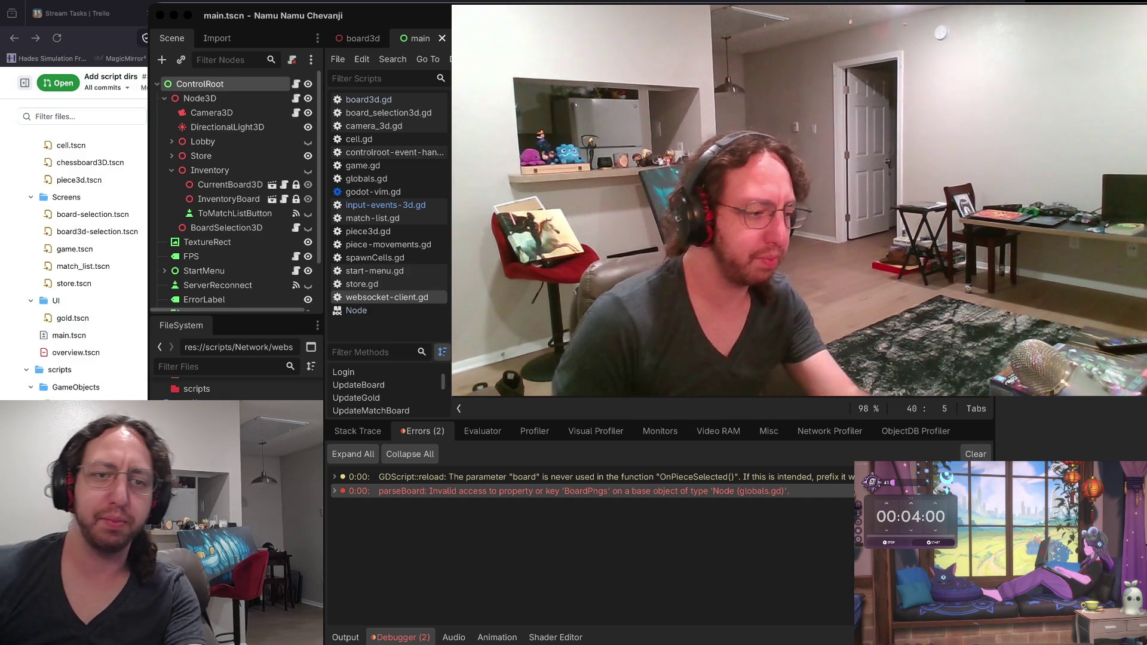
- Leave websocket-client.gd with its BoardPngs error and bring OBS Studio to the front
{"action": "key", "text": "super+Tab"}
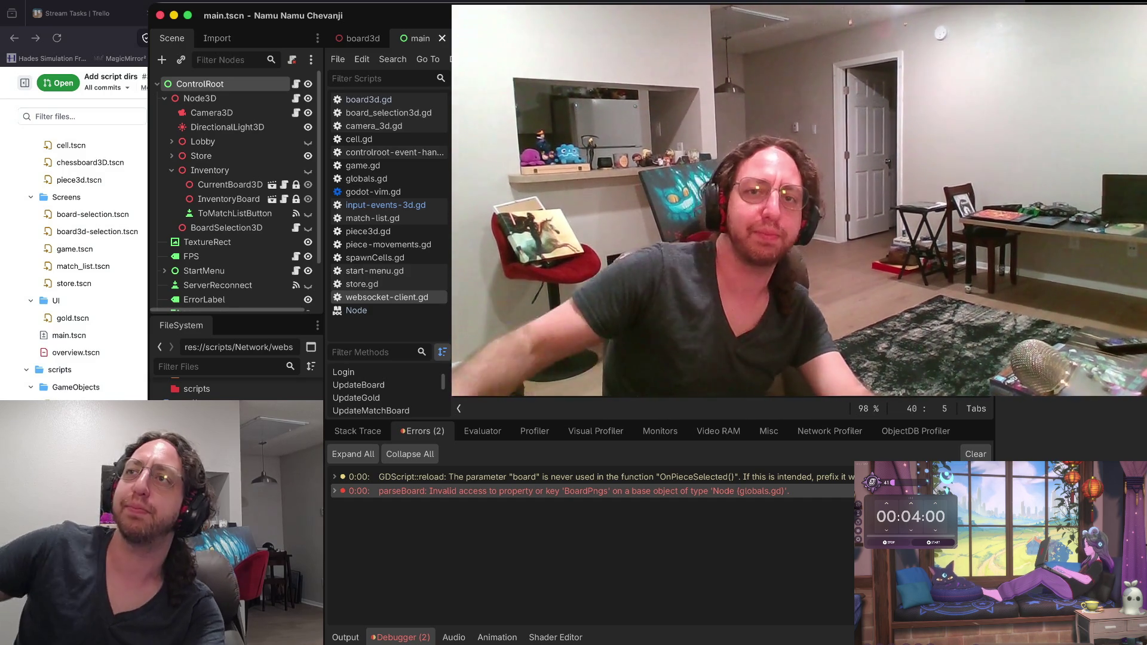
{"action": "key", "text": "super+Tab"}
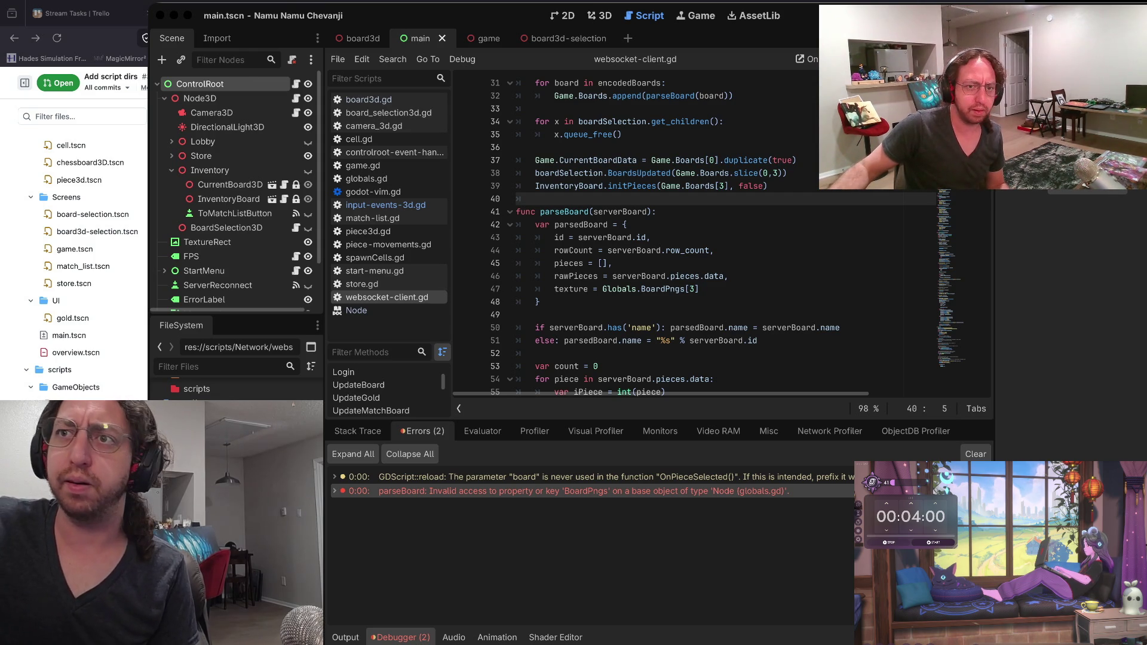
{"action": "key", "text": "alt+Tab"}
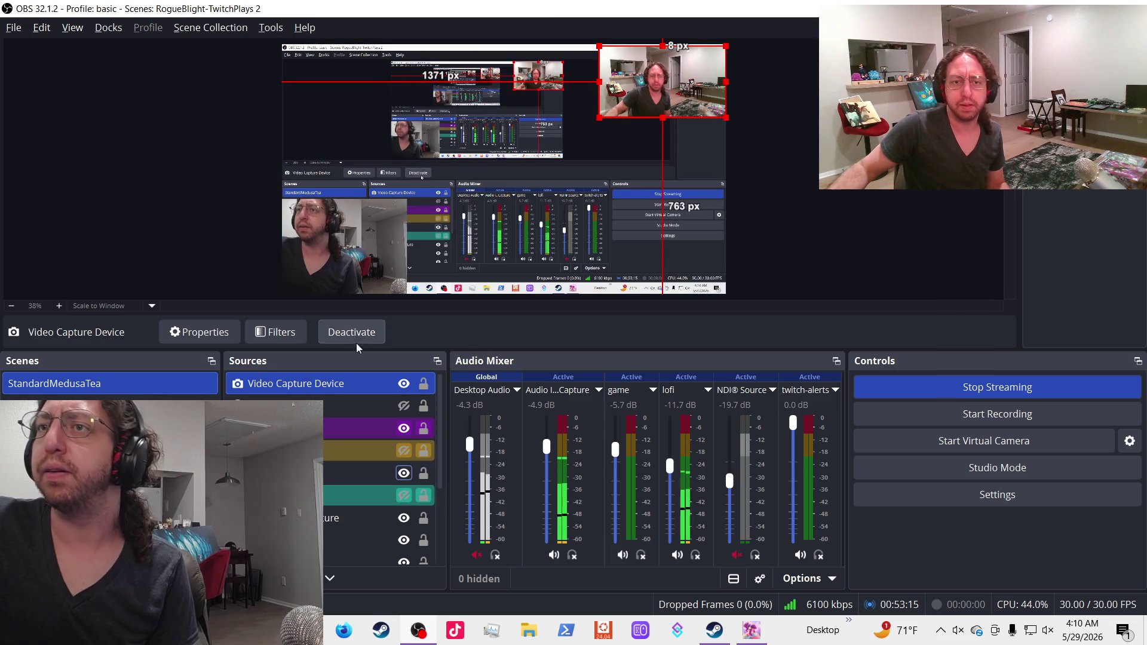
- Open the webcam source's properties twice and close them without changes
{"action": "double_click", "coordinate": [320, 385]}
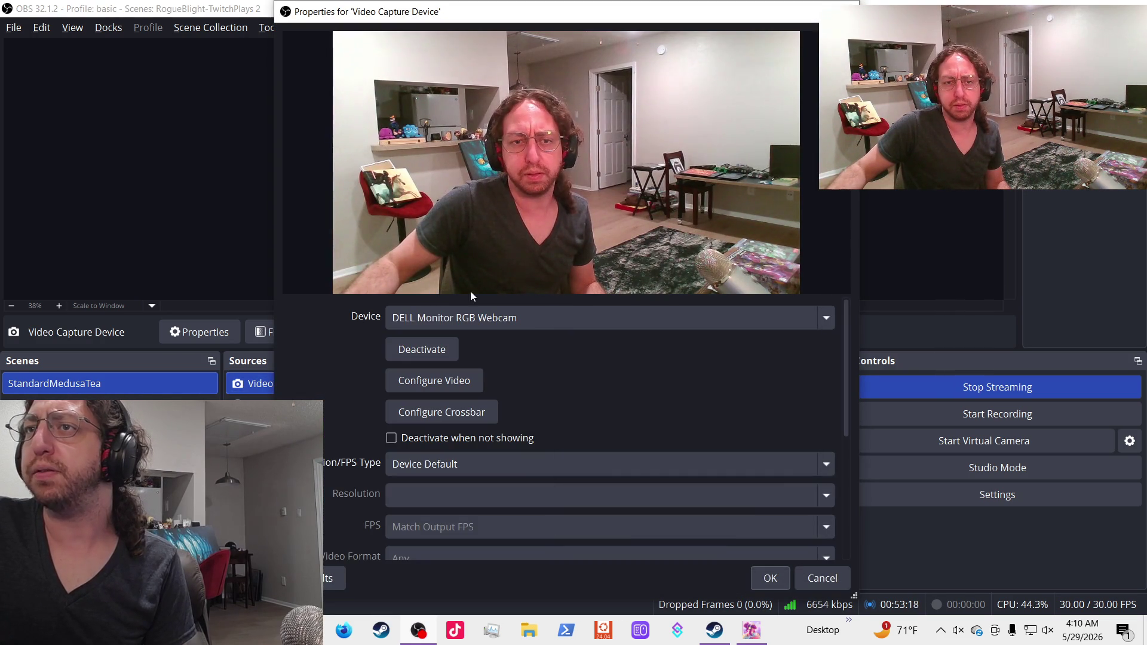
{"action": "scroll", "coordinate": [478, 469], "scroll_direction": "down", "scroll_amount": 5}
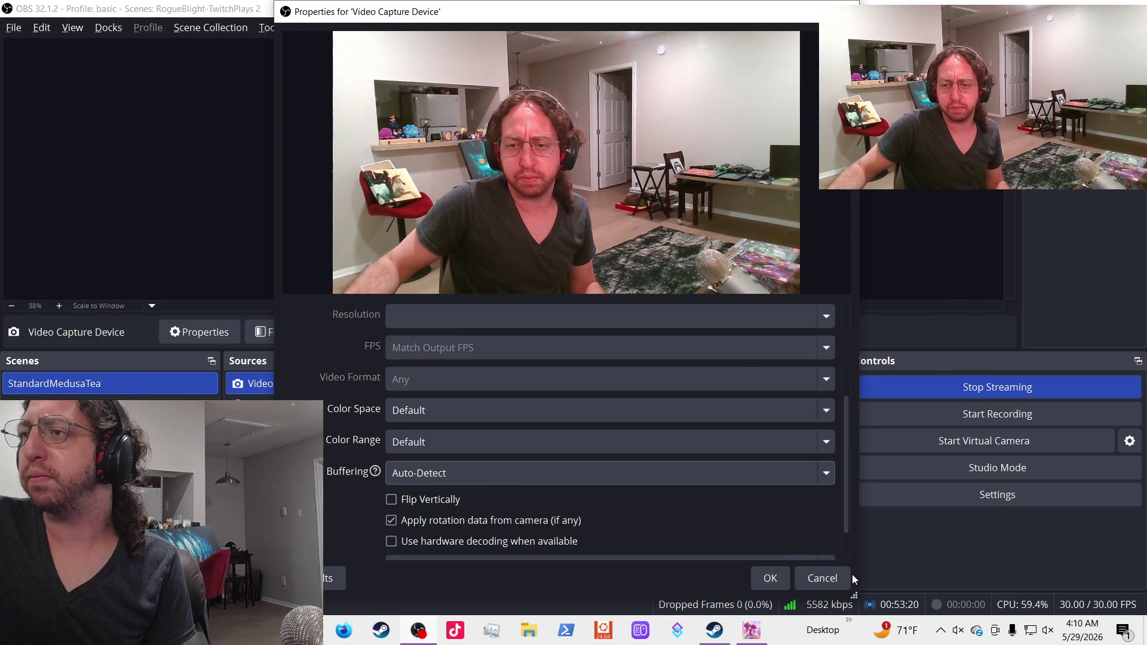
{"action": "left_click", "coordinate": [839, 576]}
{"action": "double_click", "coordinate": [276, 383]}
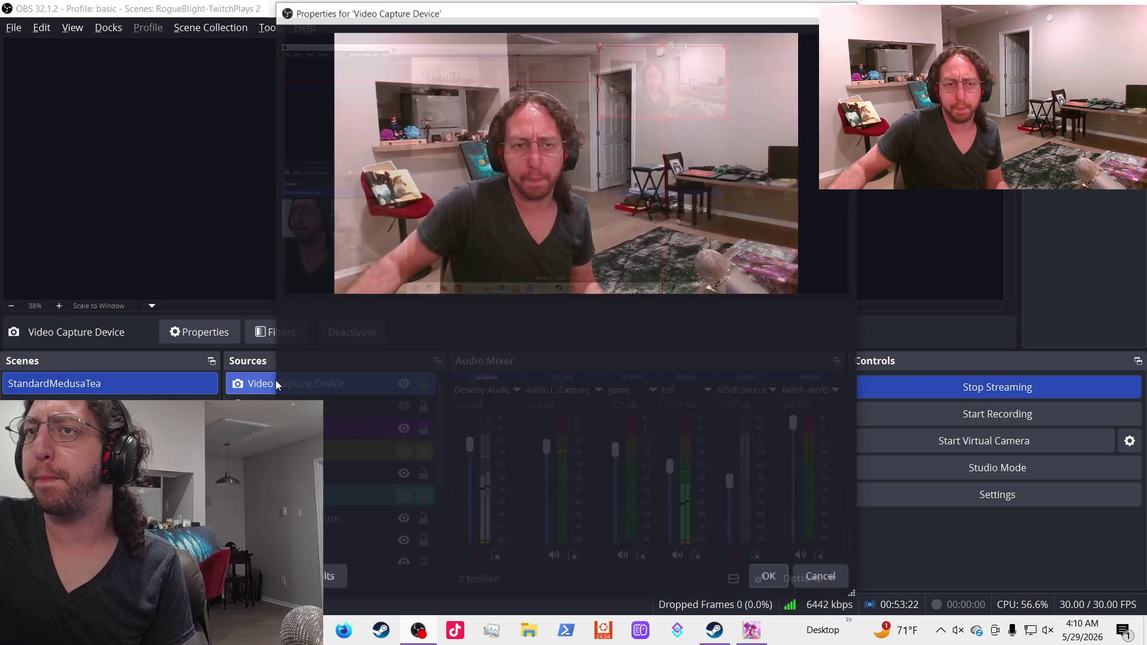
{"action": "left_click", "coordinate": [801, 576]}
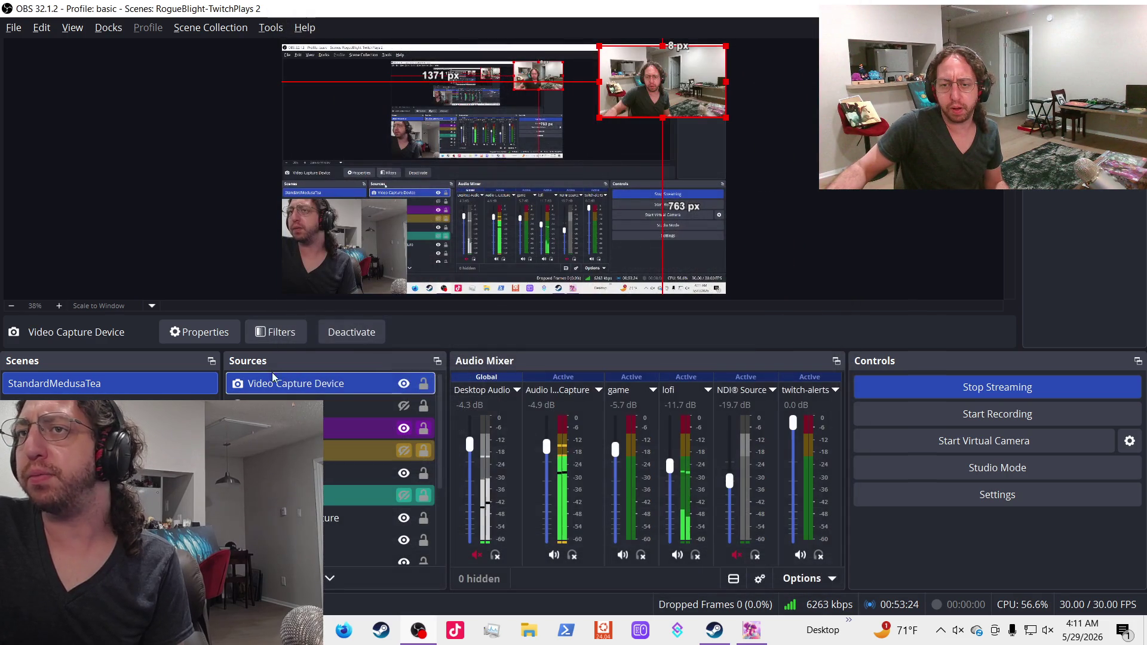
- Rename the webcam source to 'Dell Camera' and hide it from the scene
{"action": "right_click", "coordinate": [281, 383]}
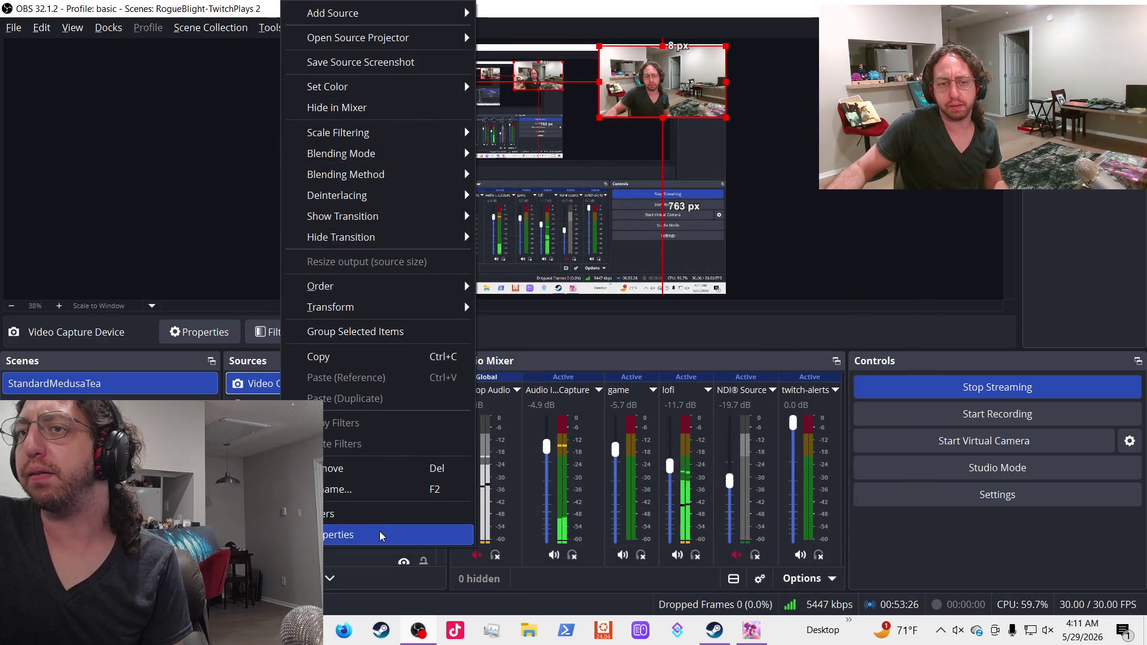
{"action": "left_click", "coordinate": [372, 489]}
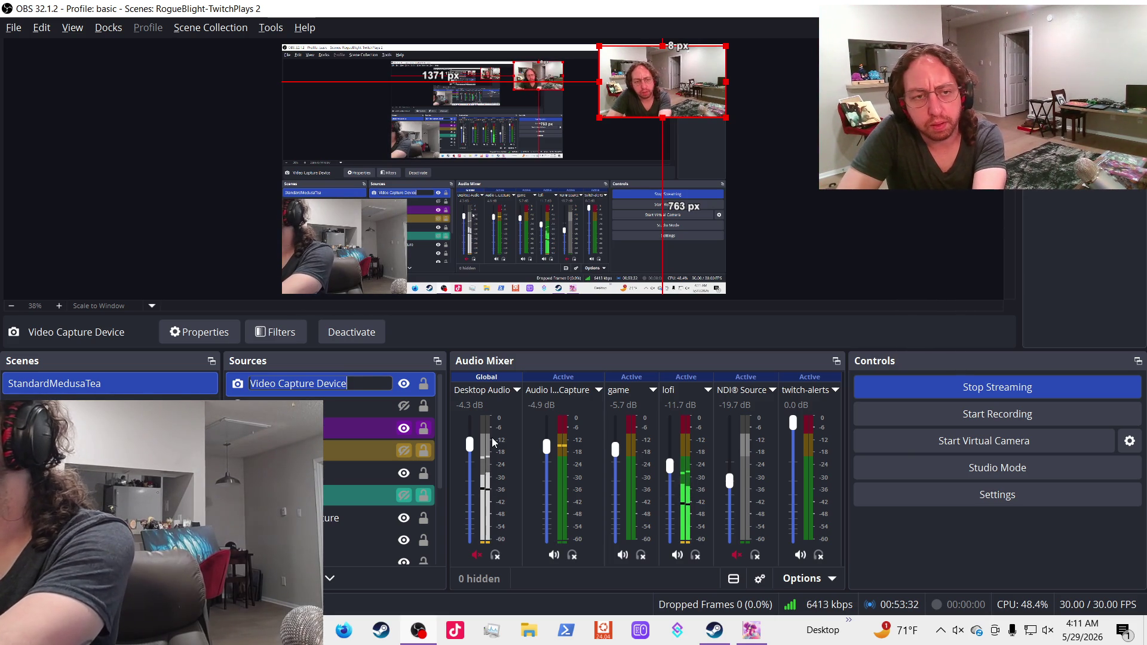
{"action": "type", "text": "Dell"}
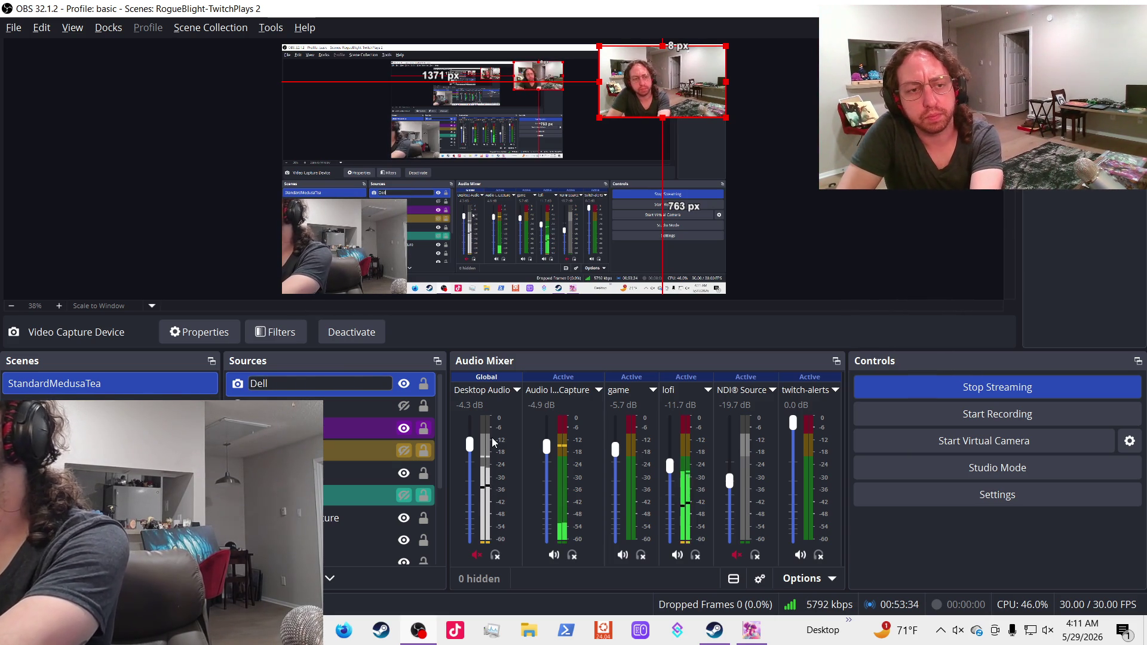
{"action": "type", "text": " Camera"}
{"action": "key", "text": "Return"}
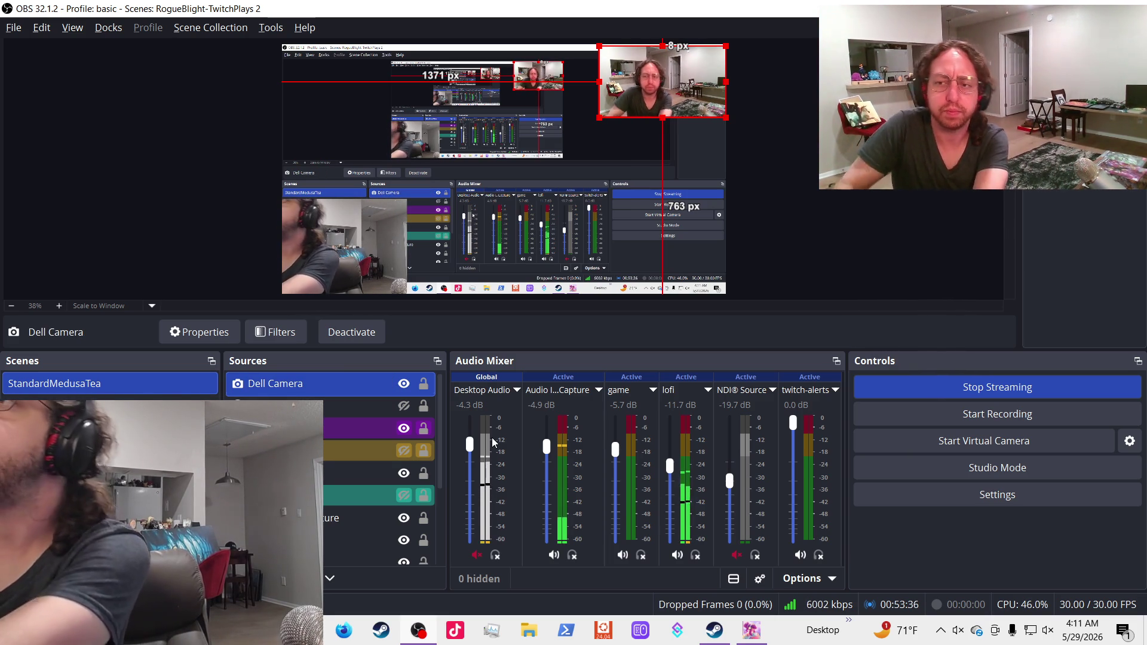
{"action": "left_click", "coordinate": [409, 385]}
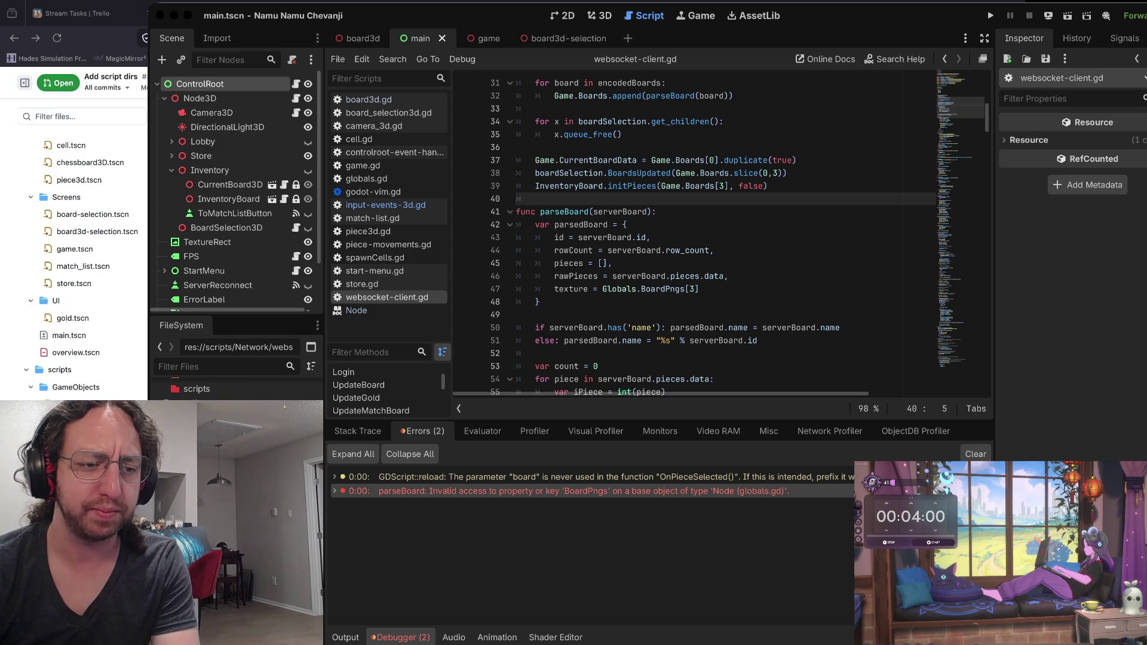
- From line 44 of websocket-client.gd, run the chess project in its debug window
{"action": "key", "text": "super+Tab"}
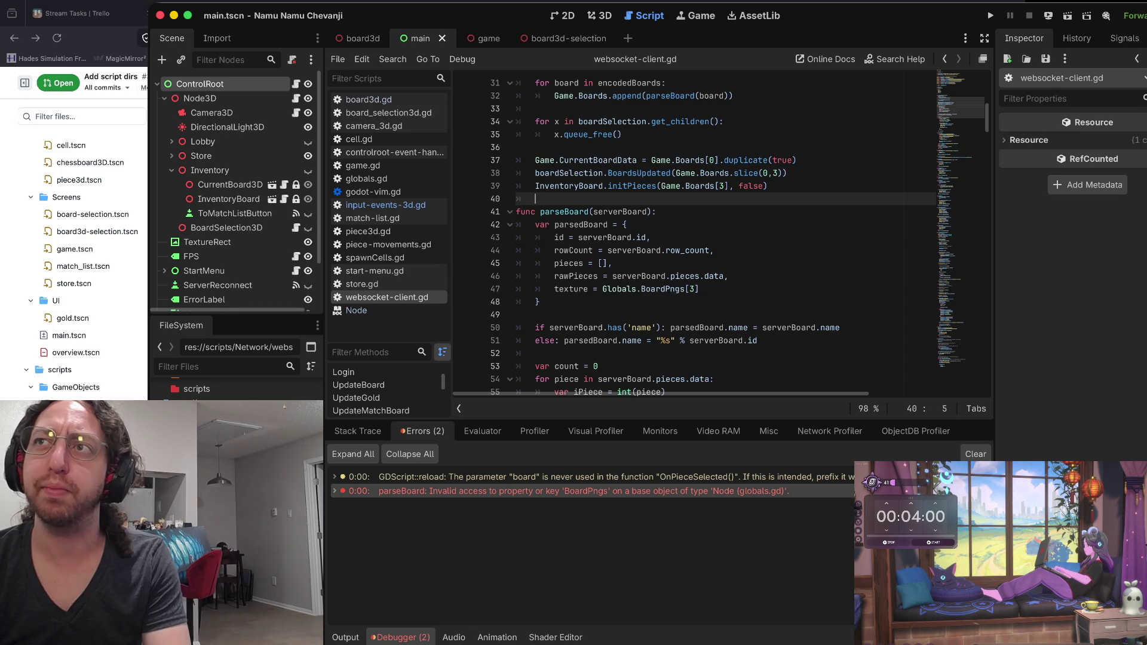
{"action": "left_click", "coordinate": [713, 250]}
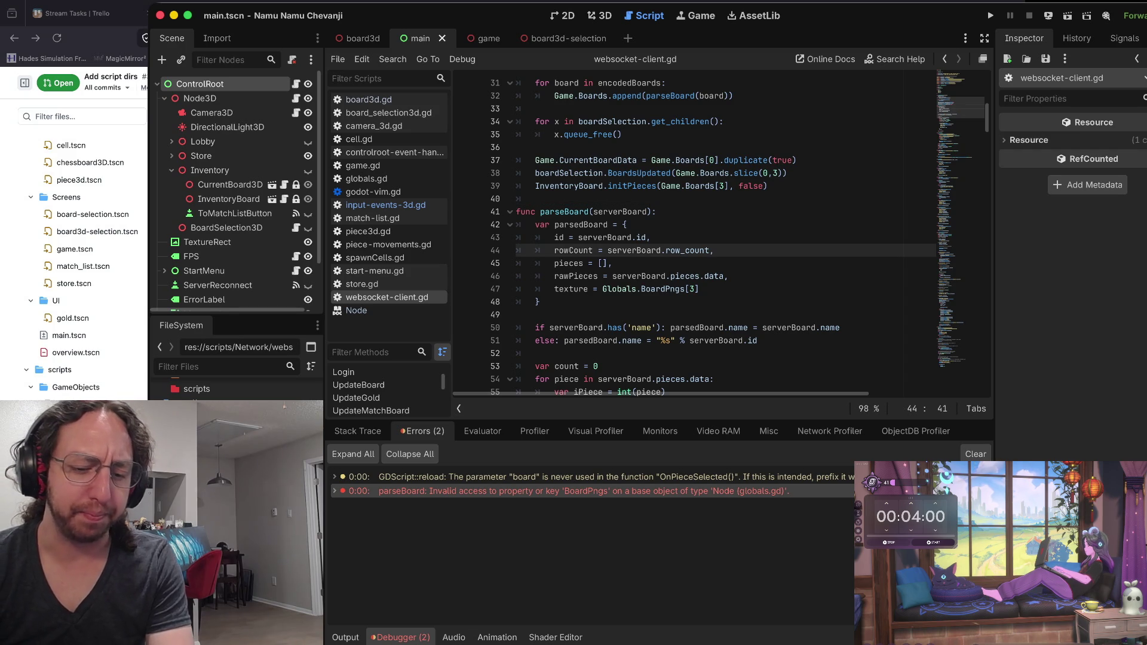
{"action": "key", "text": "super+b"}
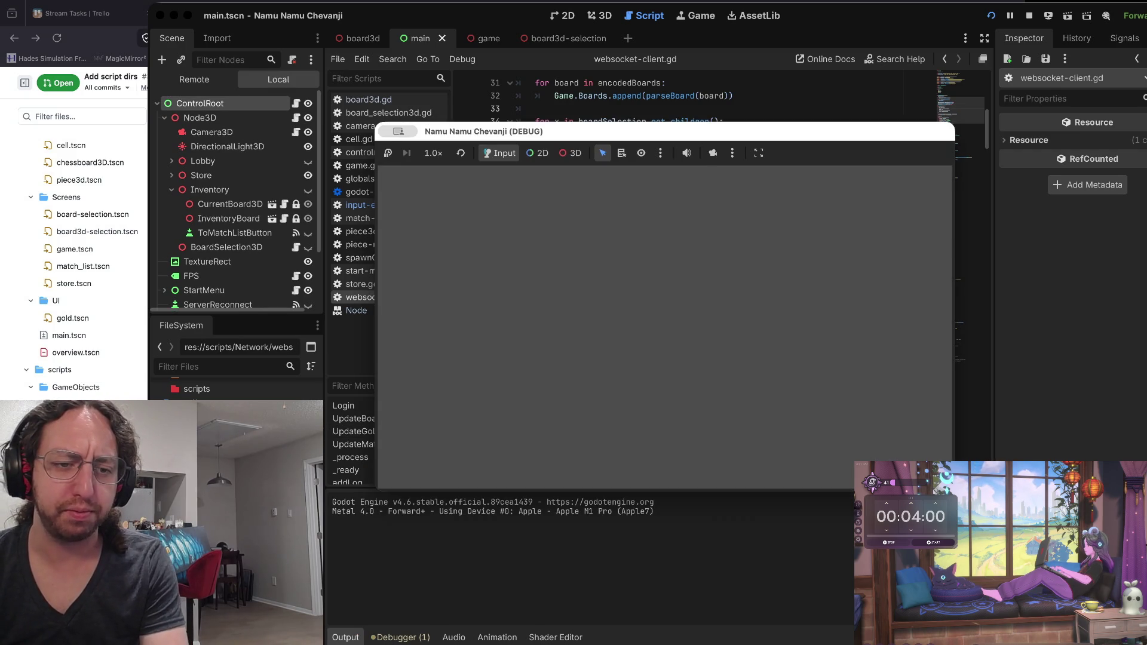
- Log into the running game's login screen with username 'a'
{"action": "left_click", "coordinate": [669, 343]}
{"action": "type", "text": "a"}
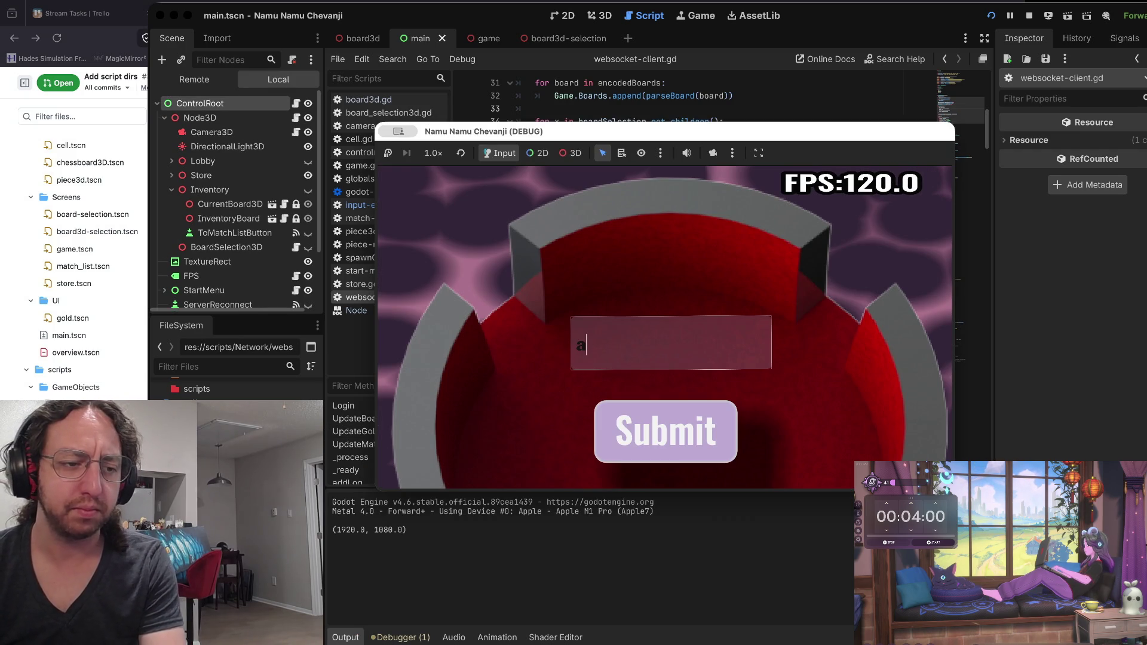
{"action": "key", "text": "Return"}
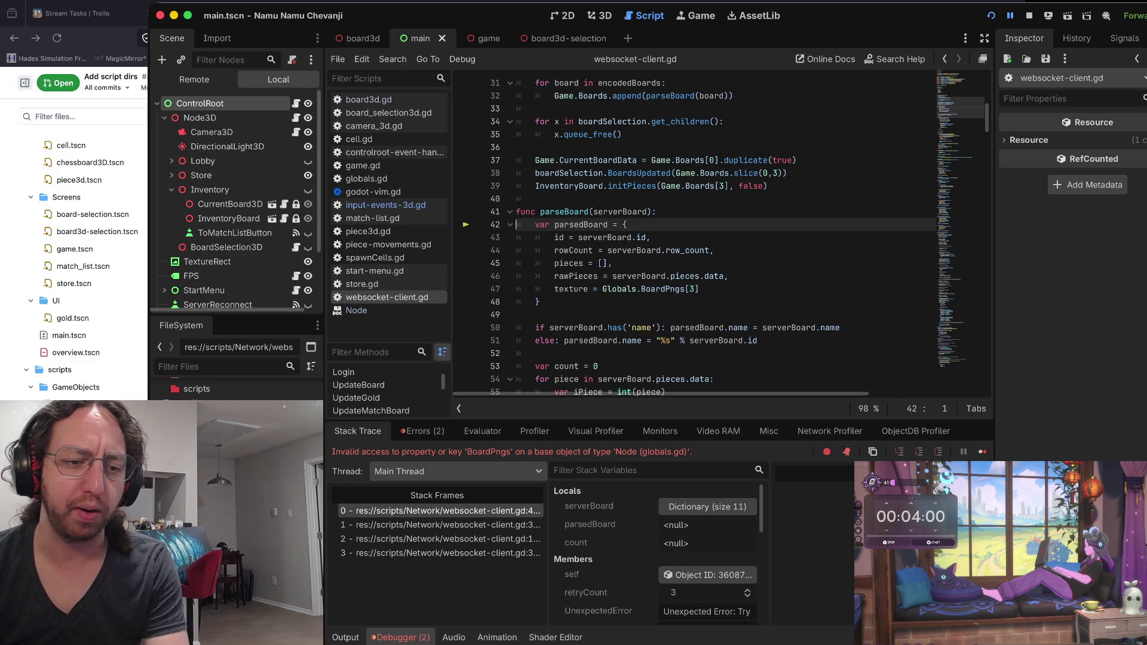
{"action": "mouse_move", "coordinate": [702, 327]}
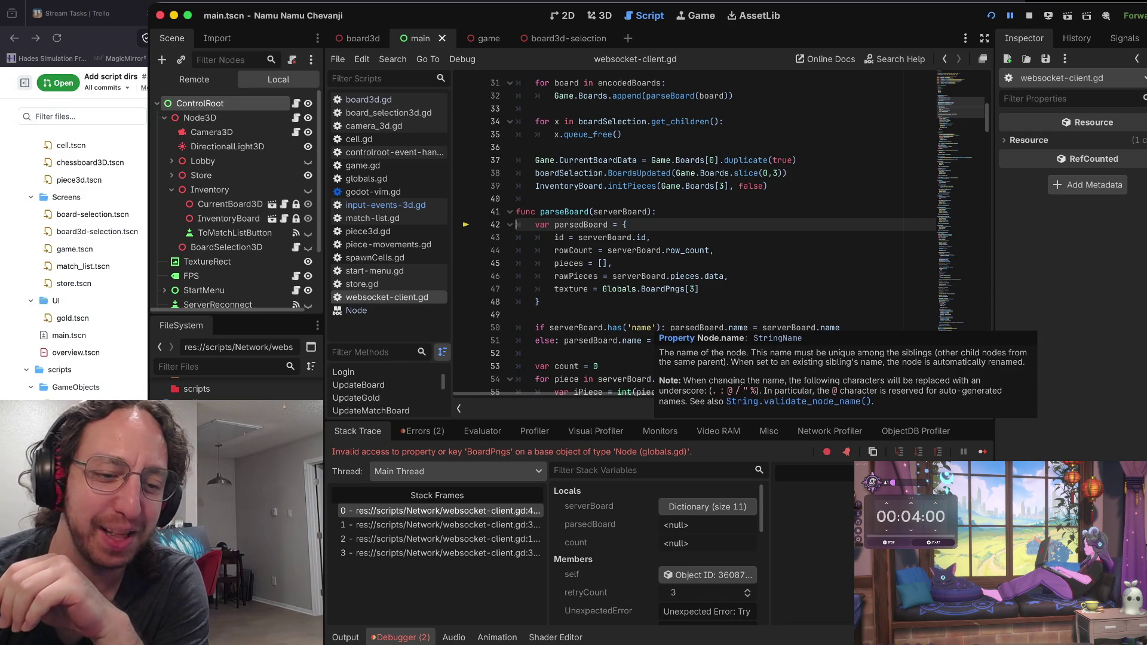
- Show the debugger's Errors (2) list, including the parseBoard BoardPngs error
{"action": "left_click", "coordinate": [657, 315]}
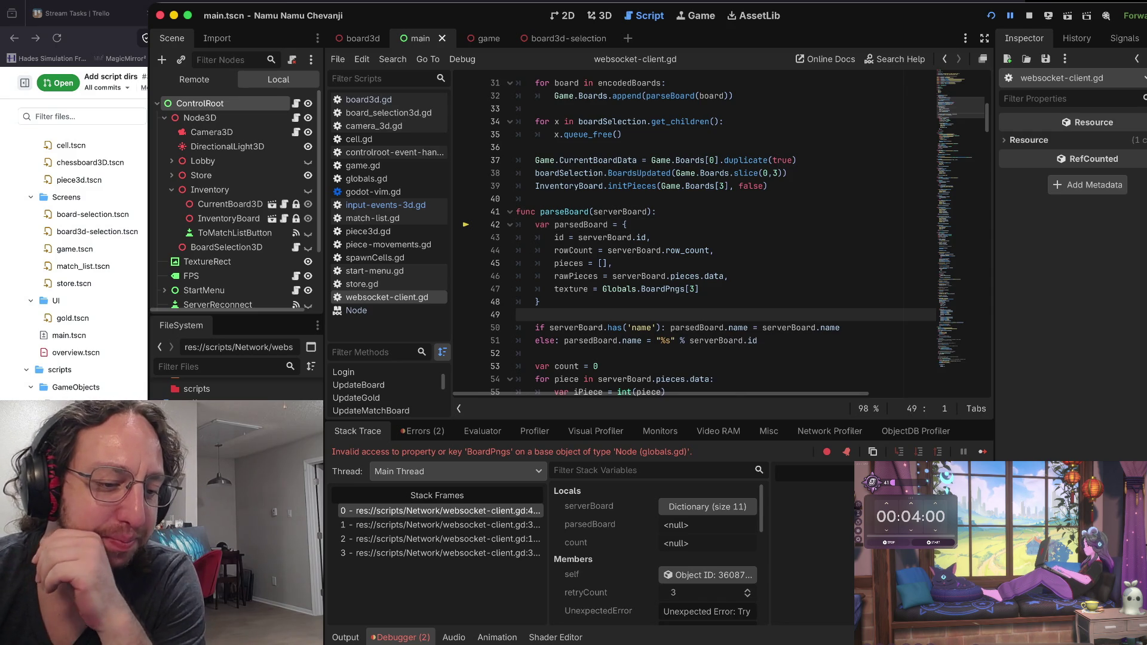
{"action": "scroll", "coordinate": [657, 239], "scroll_direction": "down", "scroll_amount": 2}
{"action": "scroll", "coordinate": [657, 239], "scroll_direction": "up", "scroll_amount": 2}
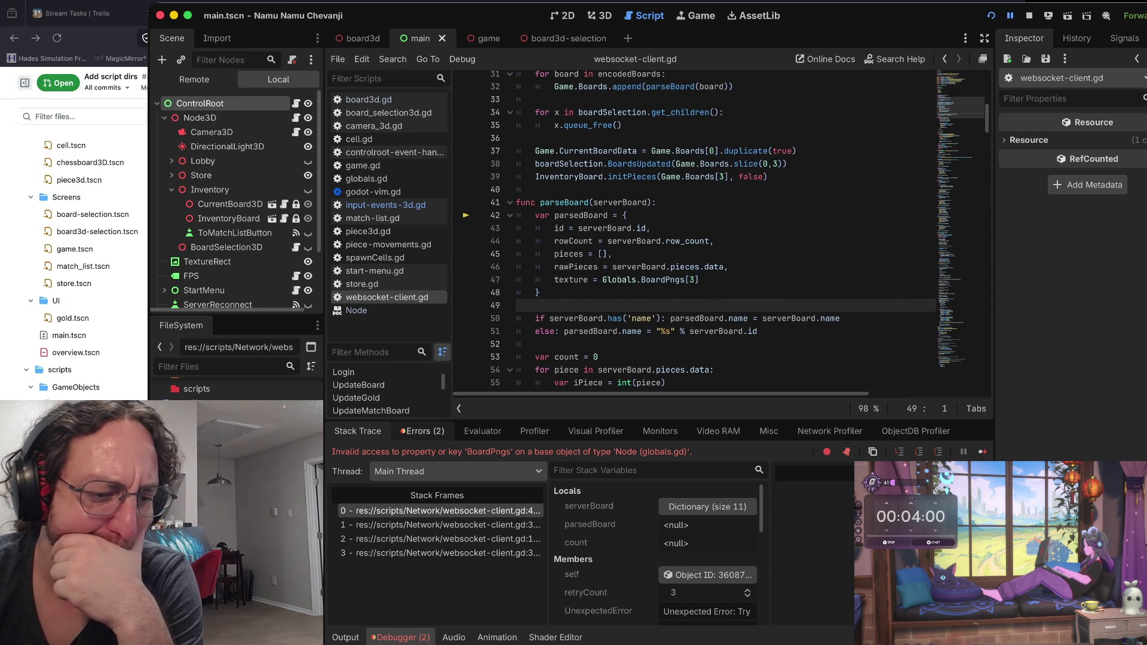
{"action": "left_click", "coordinate": [422, 430]}
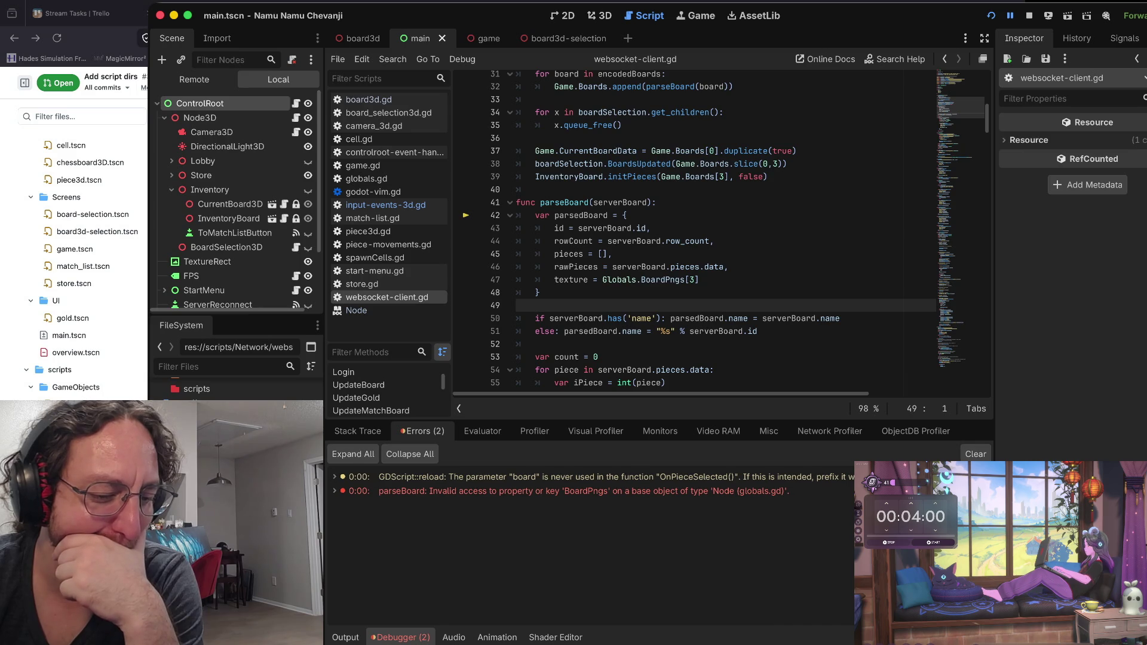
- Jump to the parseBoard error at line 42 and read the surrounding rowCount and id lines
{"action": "left_click", "coordinate": [537, 491]}
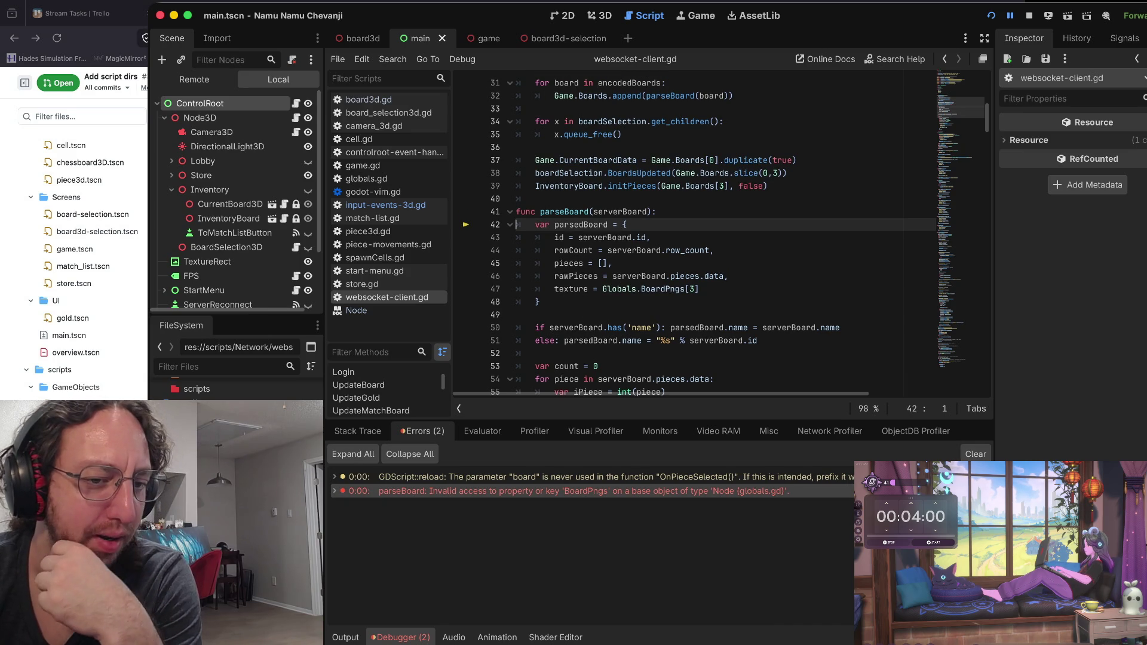
{"action": "left_click", "coordinate": [664, 250]}
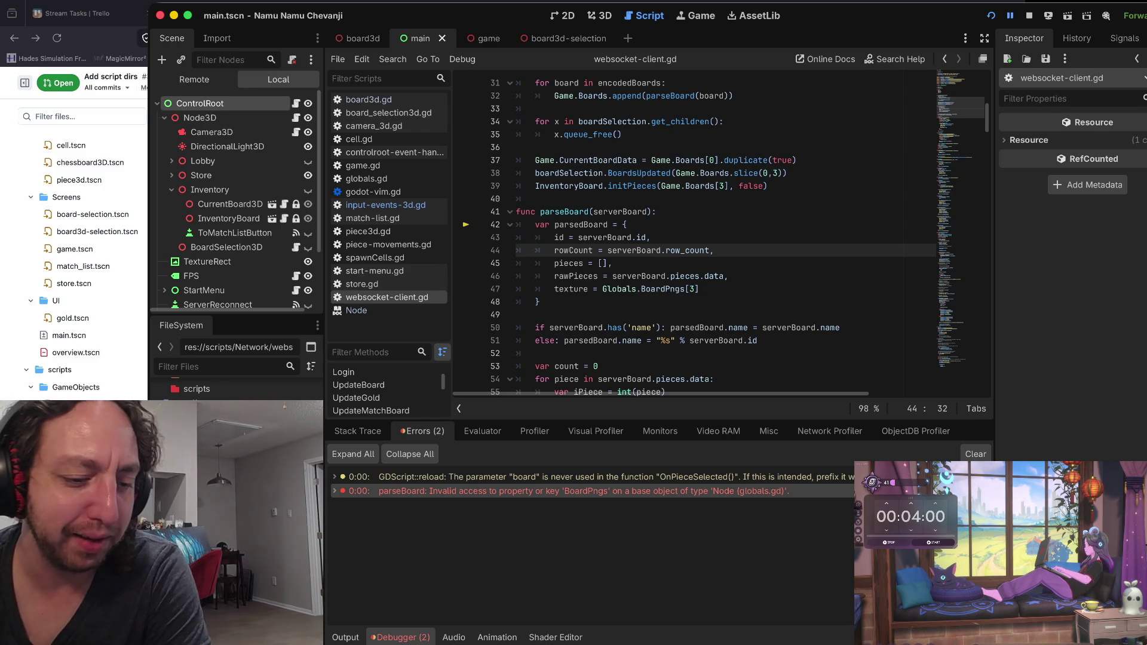
{"action": "left_click", "coordinate": [650, 237]}
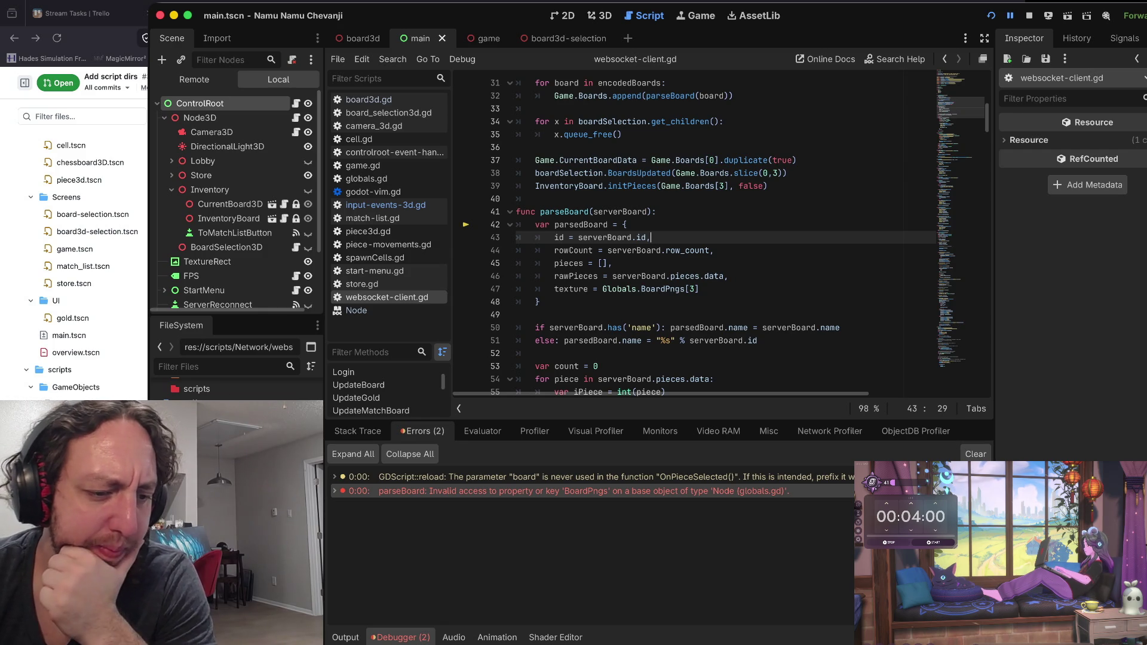
{"action": "scroll", "coordinate": [717, 233], "scroll_direction": "down", "scroll_amount": 3}
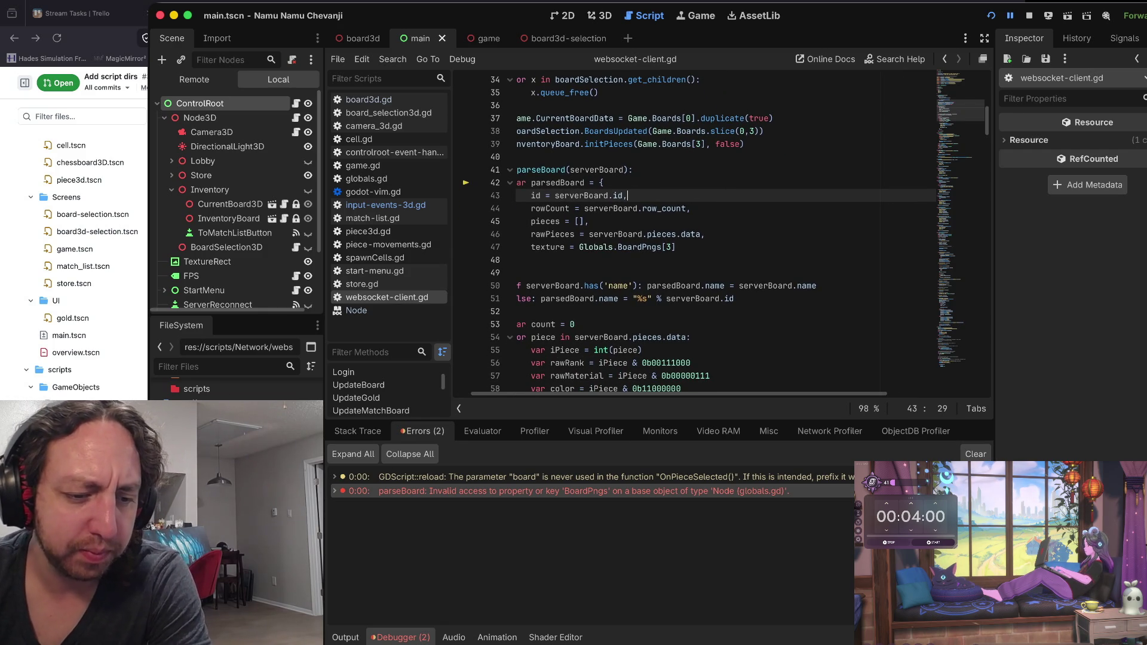
{"action": "scroll", "coordinate": [696, 233], "scroll_direction": "down", "scroll_amount": 3}
{"action": "scroll", "coordinate": [696, 233], "scroll_direction": "left", "scroll_amount": 2}
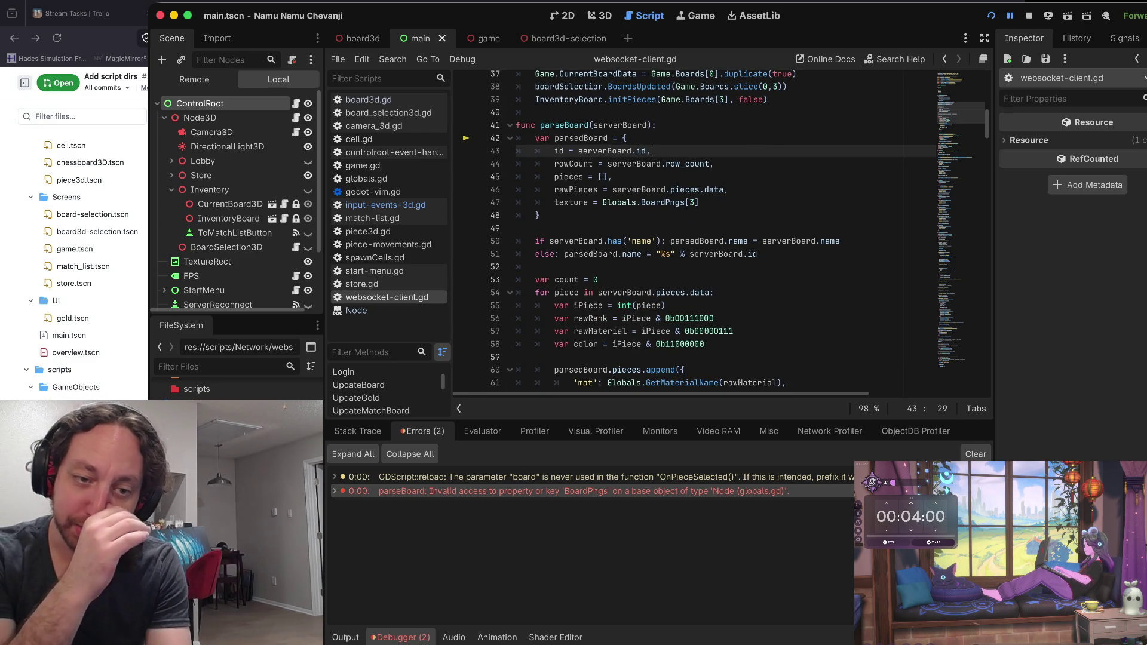
{"action": "key", "text": "super+Tab"}
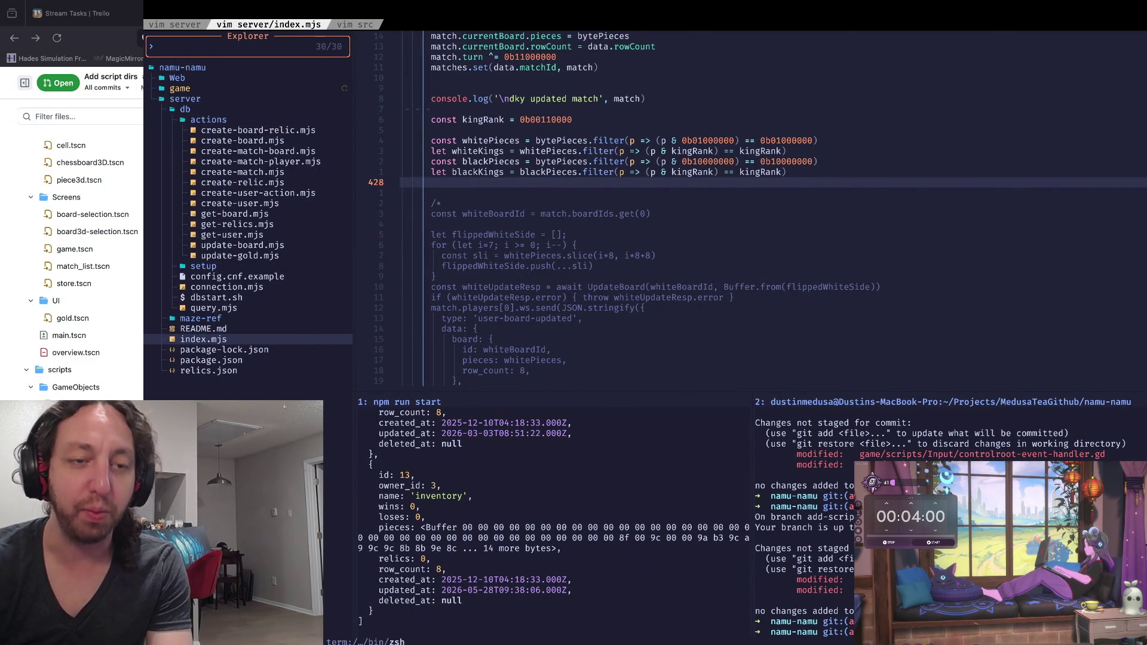
- Check git status and page through the branch's diff in the git pane
{"action": "key", "text": "ctrl+l"}
{"action": "type", "text": "s"}
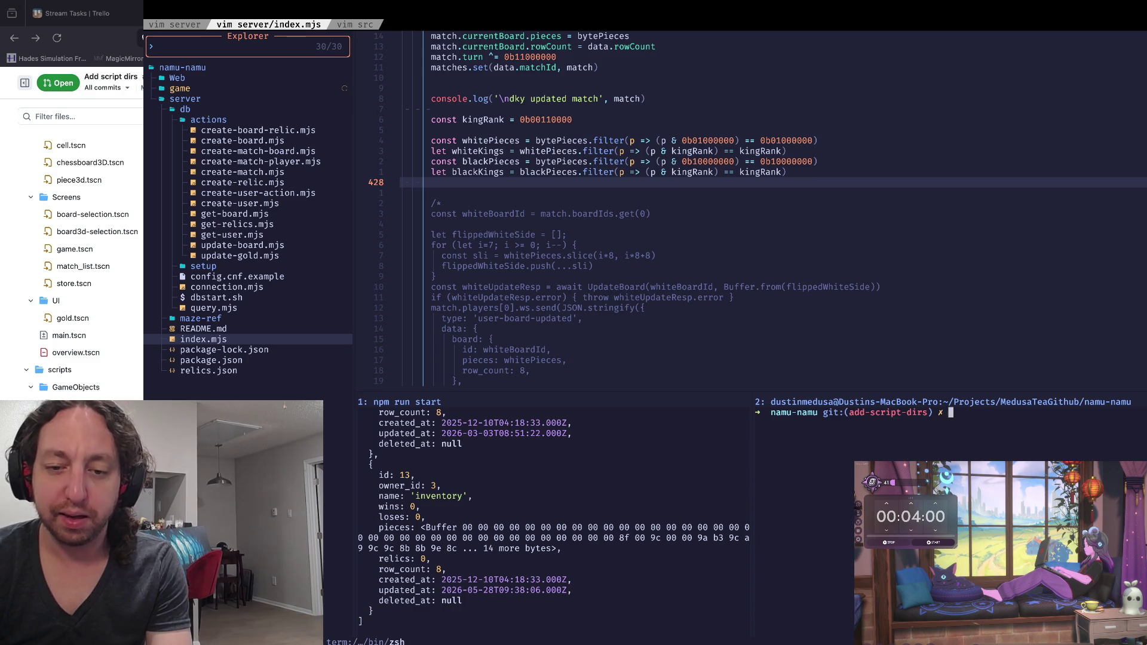
{"action": "key", "text": "Return"}
{"action": "key", "text": "Return"}
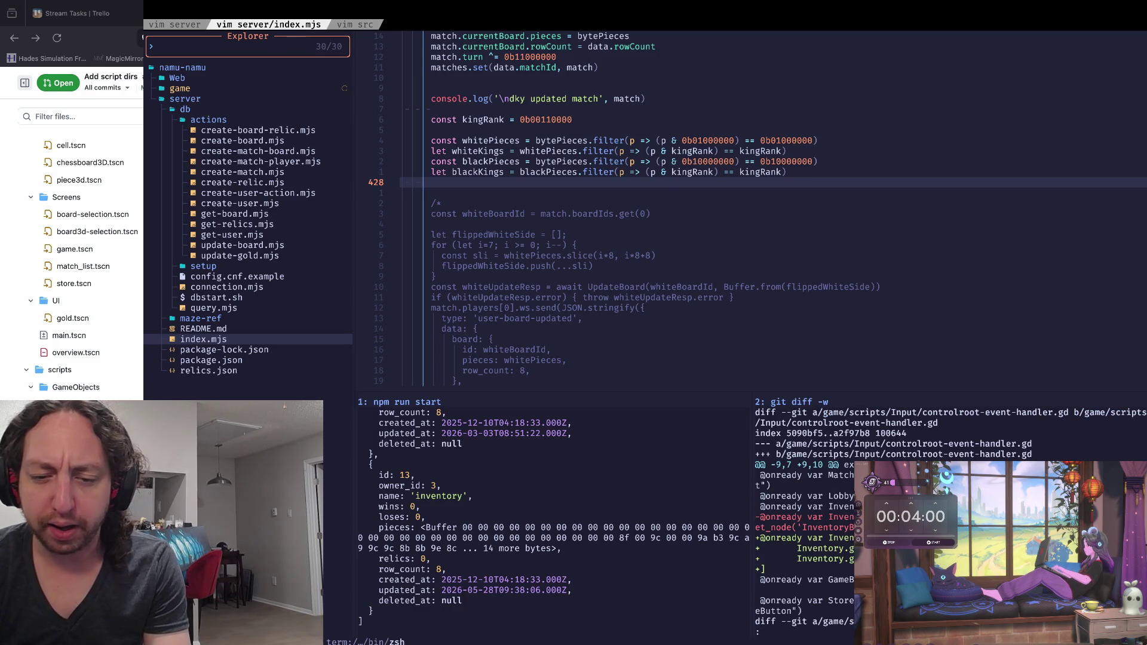
{"action": "key", "text": "space"}
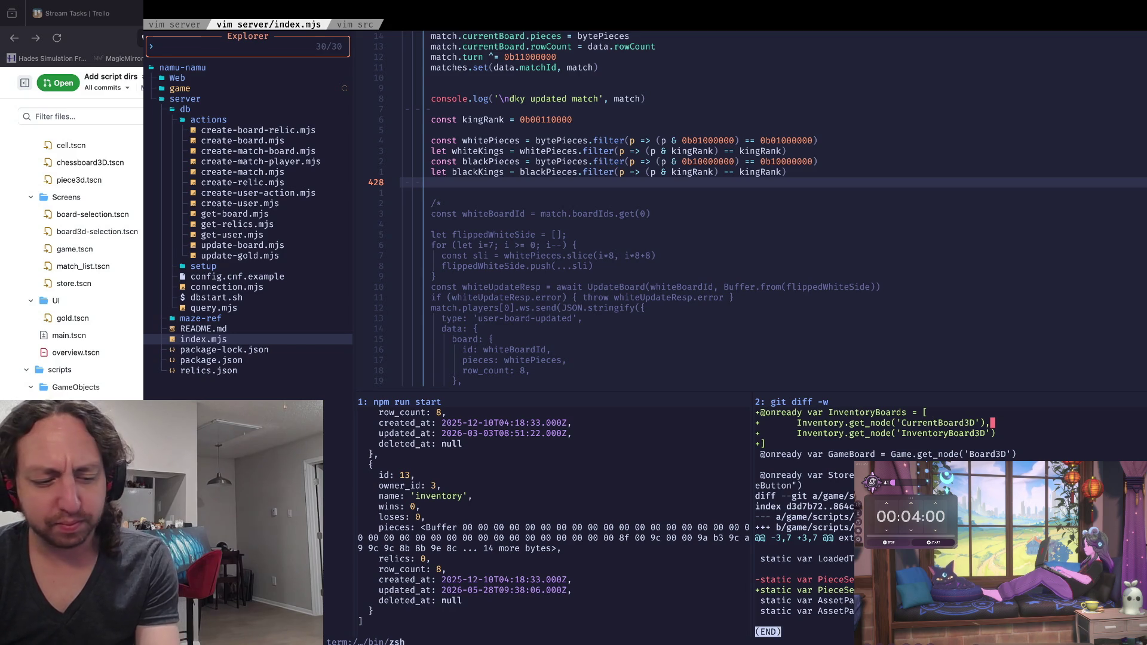
{"action": "type", "text": "qs"}
{"action": "key", "text": "Return"}
{"action": "key", "text": "Return"}
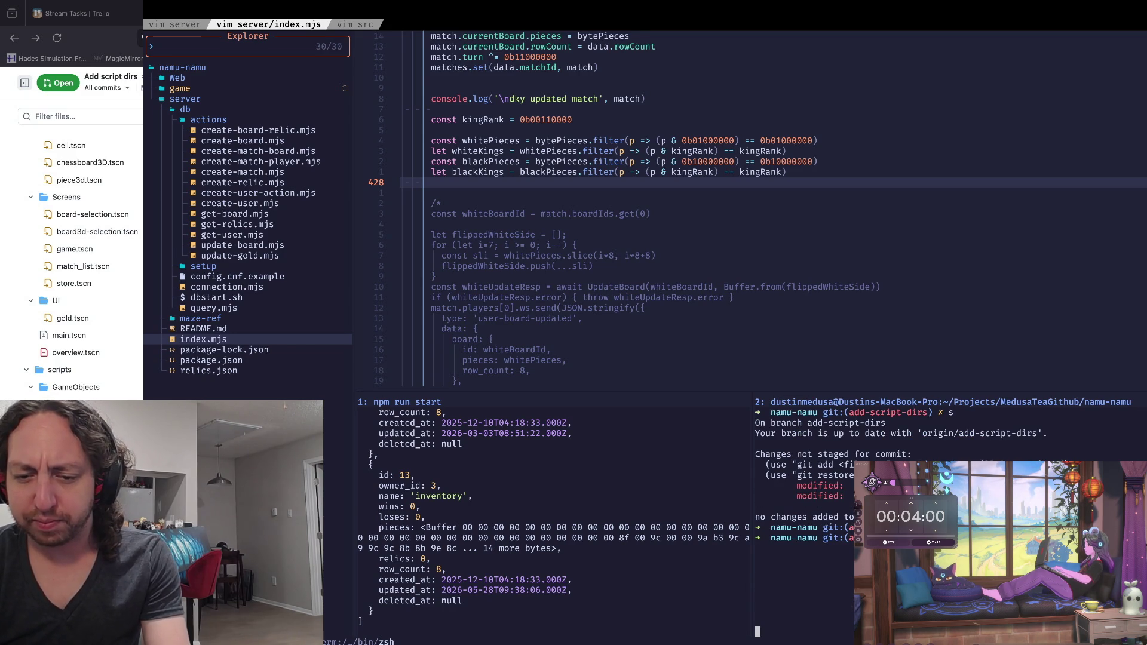
- Quit the editor with :q to close the git terminal pane
{"action": "type", "text": ":"}
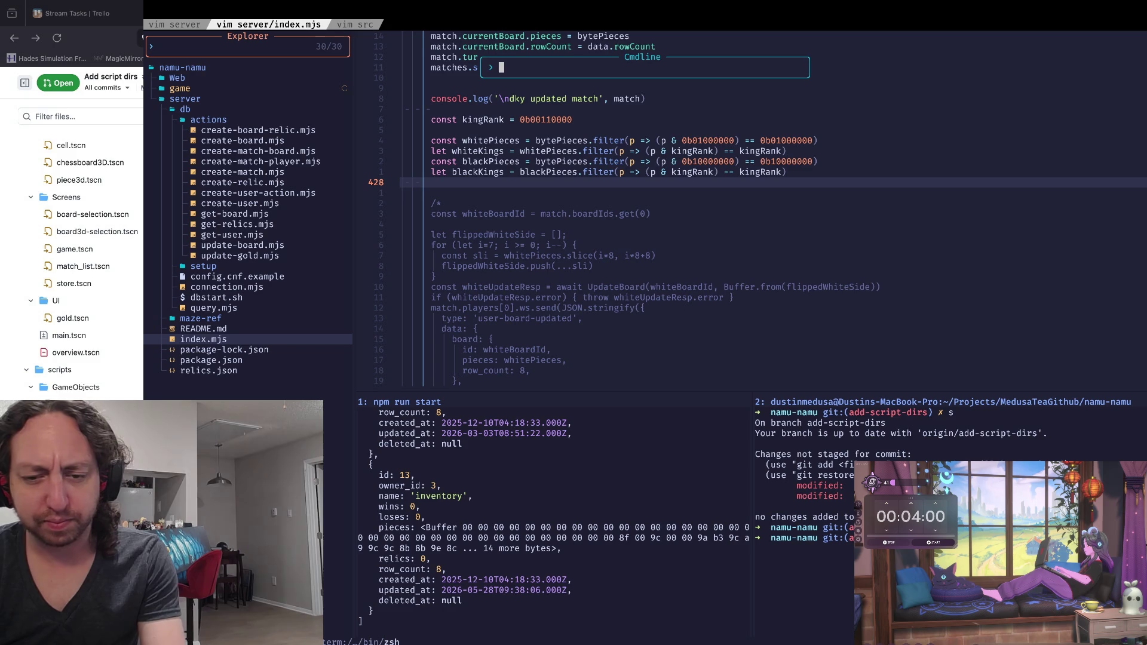
{"action": "type", "text": "q"}
{"action": "type", "text": "a"}
{"action": "key", "text": "Return"}
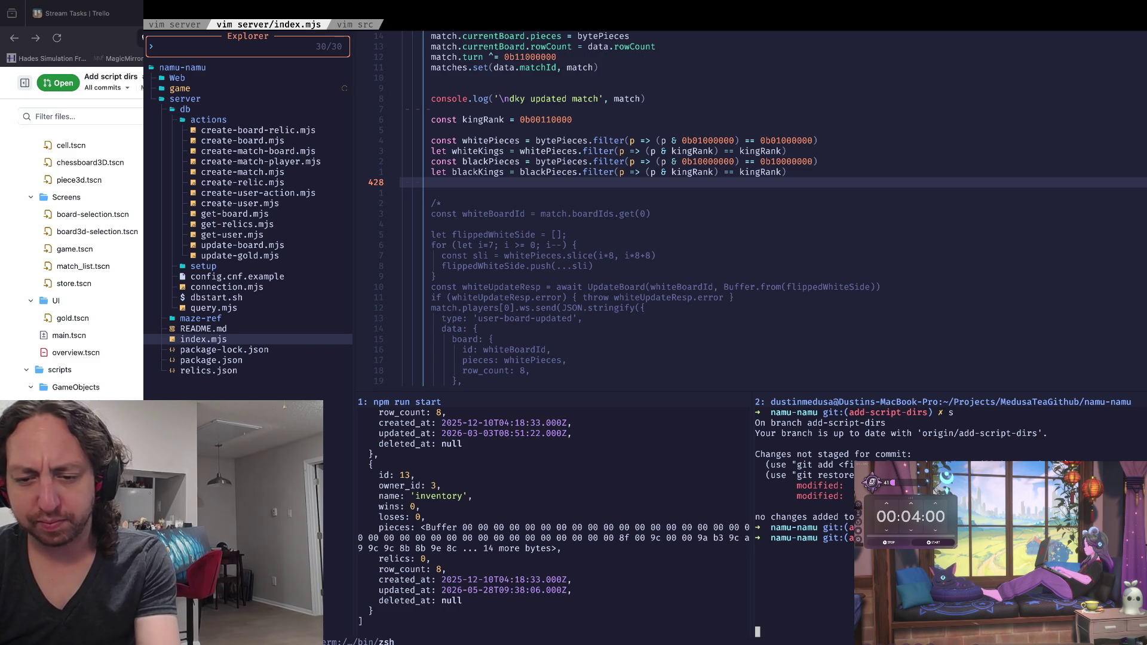
{"action": "type", "text": ":"}
{"action": "key", "text": "Escape"}
{"action": "type", "text": ":"}
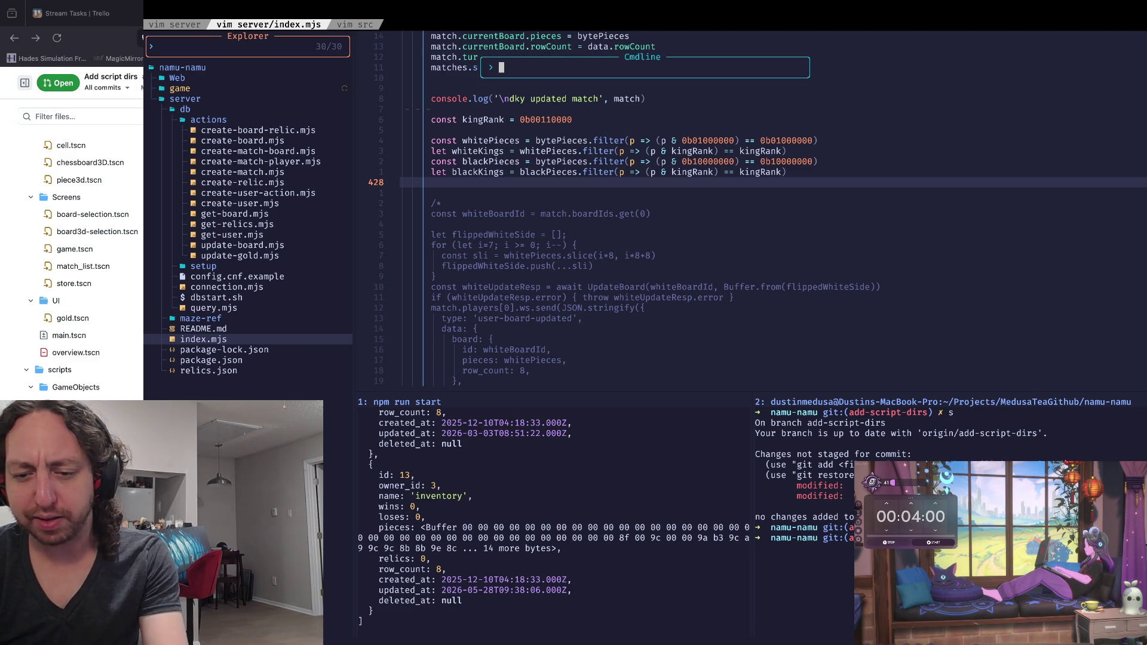
{"action": "type", "text": "qqwq"}
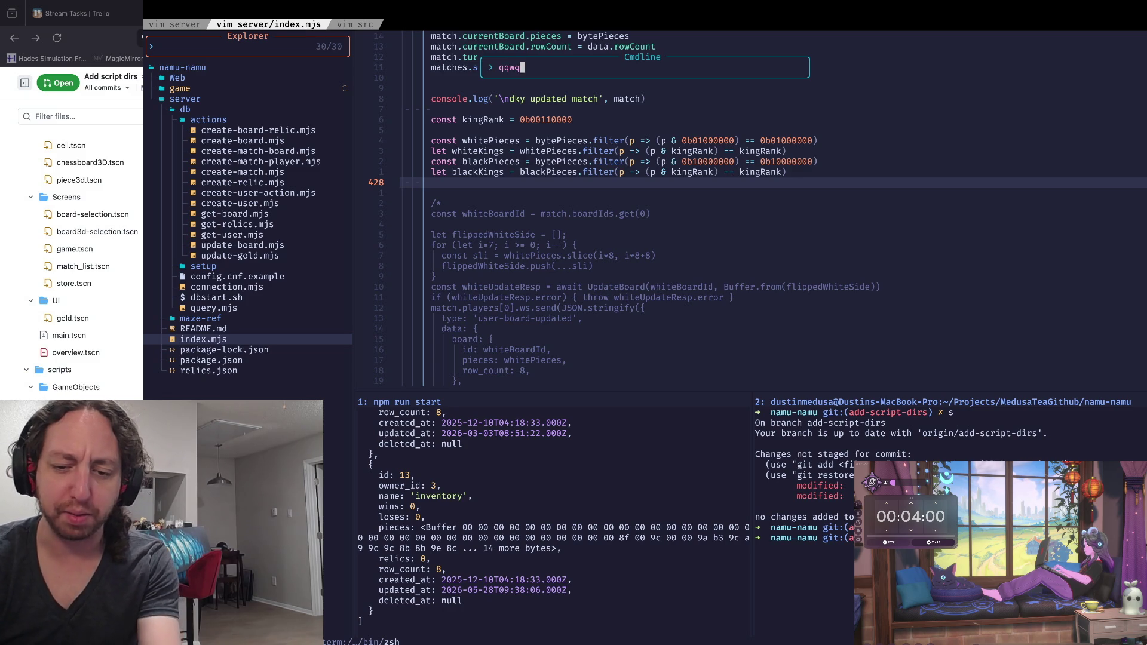
{"action": "key", "text": "Return"}
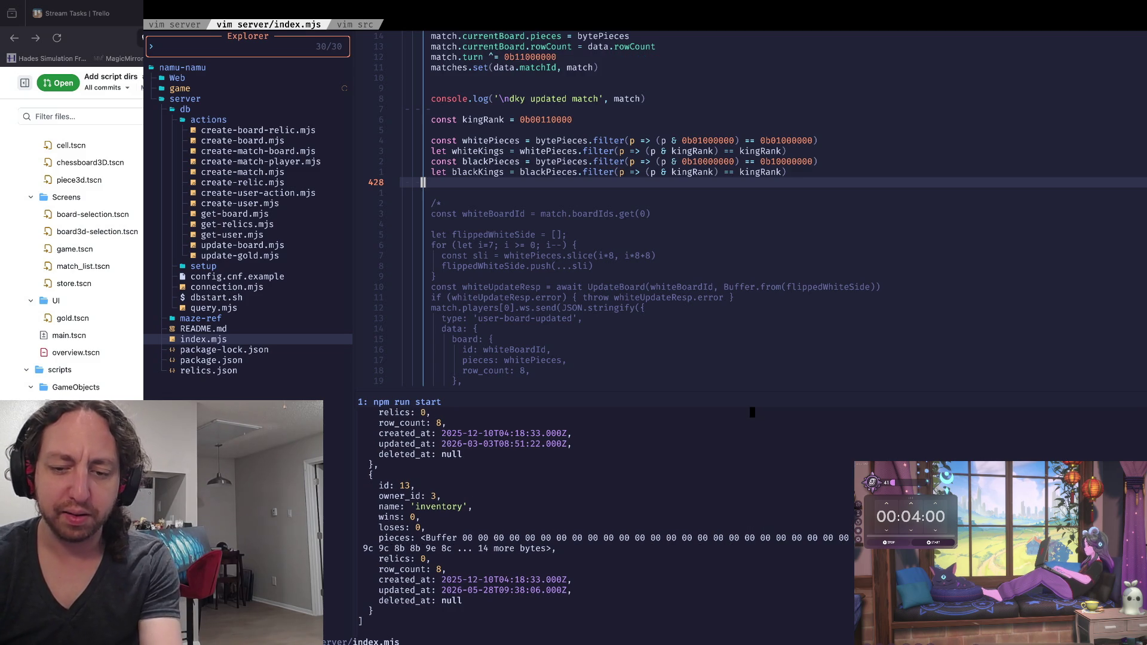
- Move to the server terminal pane and interrupt the running npm server with Ctrl-C
{"action": "left_click", "coordinate": [642, 308]}
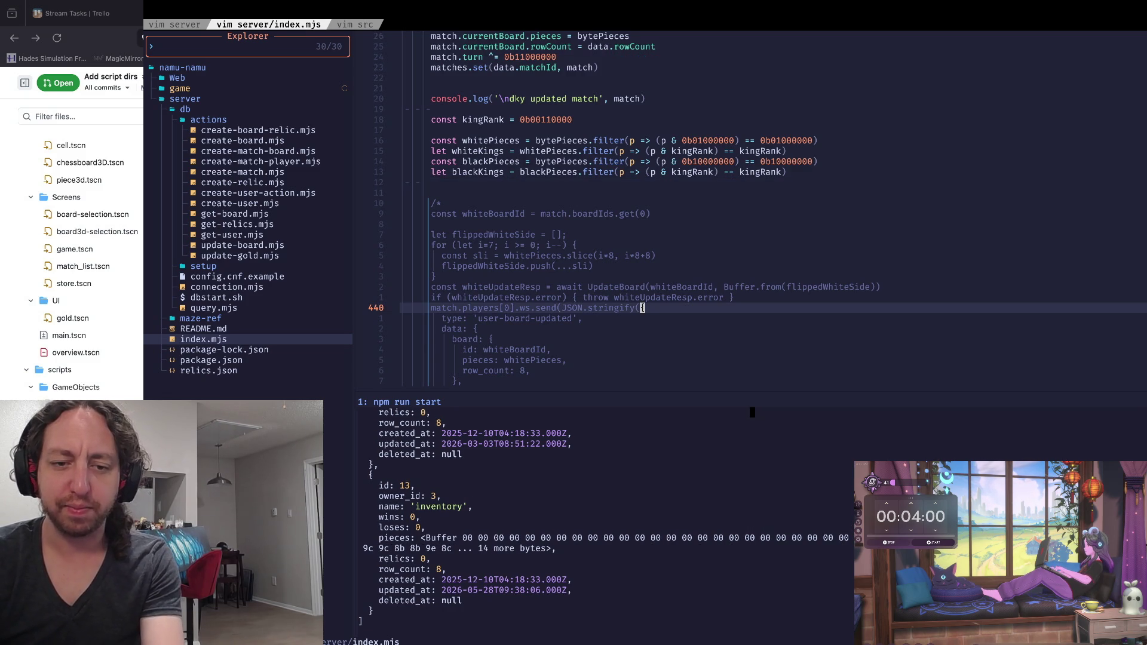
{"action": "type", "text": "j:qa"}
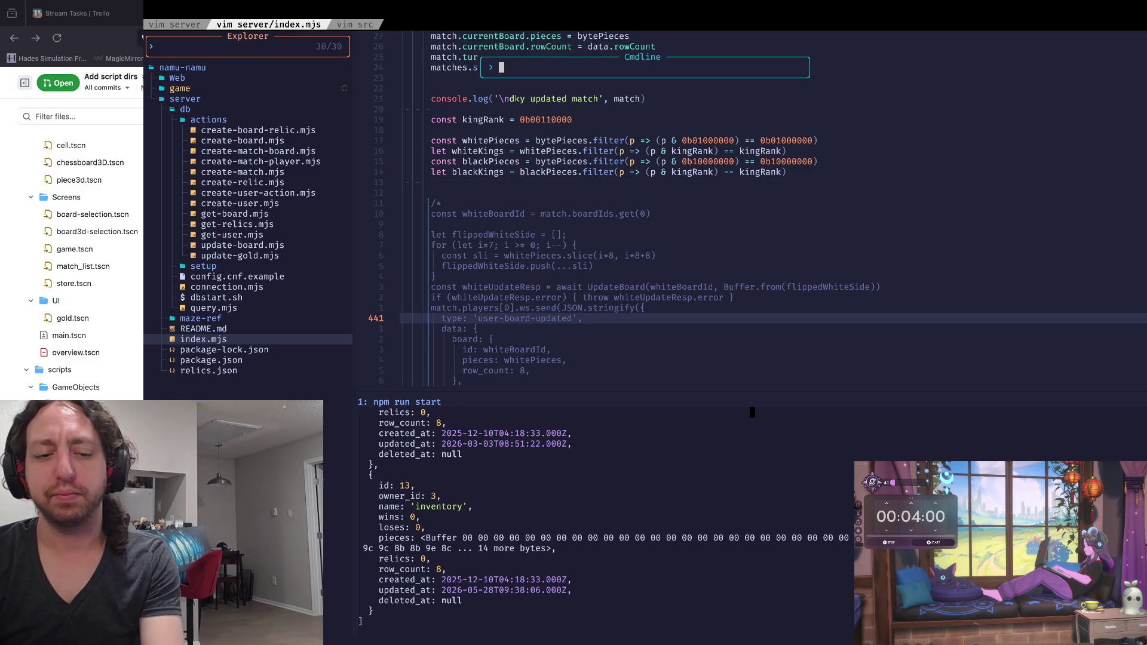
{"action": "key", "text": "ctrl+c"}
{"action": "key", "text": "ctrl+w"}
{"action": "key", "text": "j"}
{"action": "key", "text": "i"}
{"action": "key", "text": "ctrl+c"}
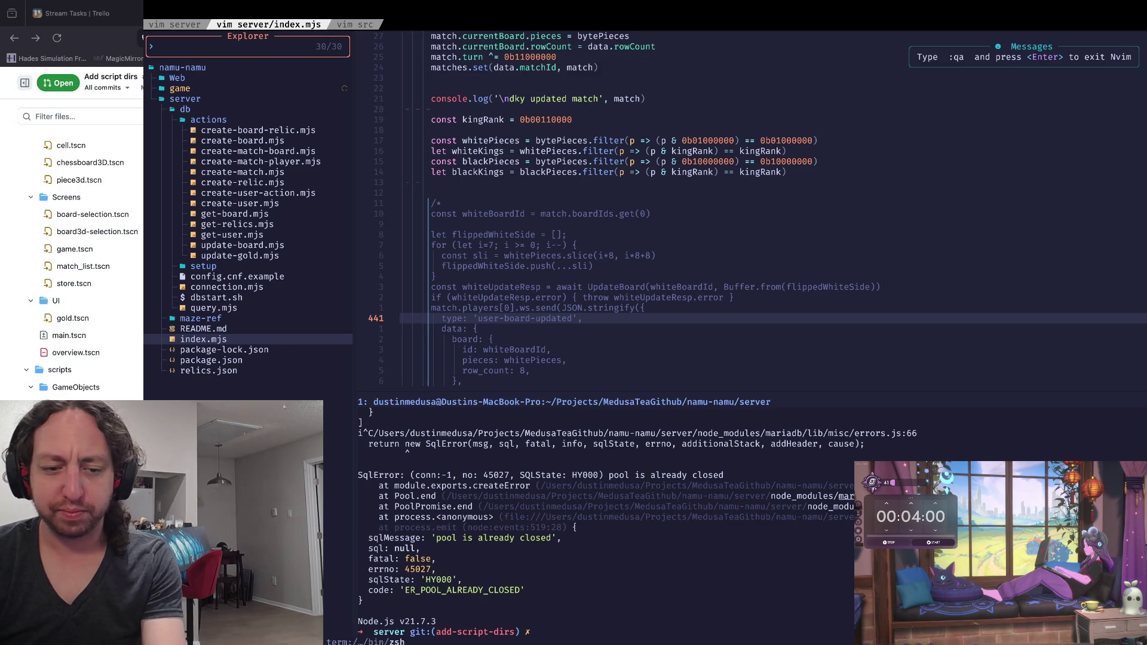
- Quit Neovim with :qa, check git status, then briefly open and close vim on sr
{"action": "type", "text": ":qa"}
{"action": "key", "text": "Return"}
{"action": "type", "text": "s"}
{"action": "key", "text": "Return"}
{"action": "key", "text": "ctrl+l"}
{"action": "type", "text": "vim sr"}
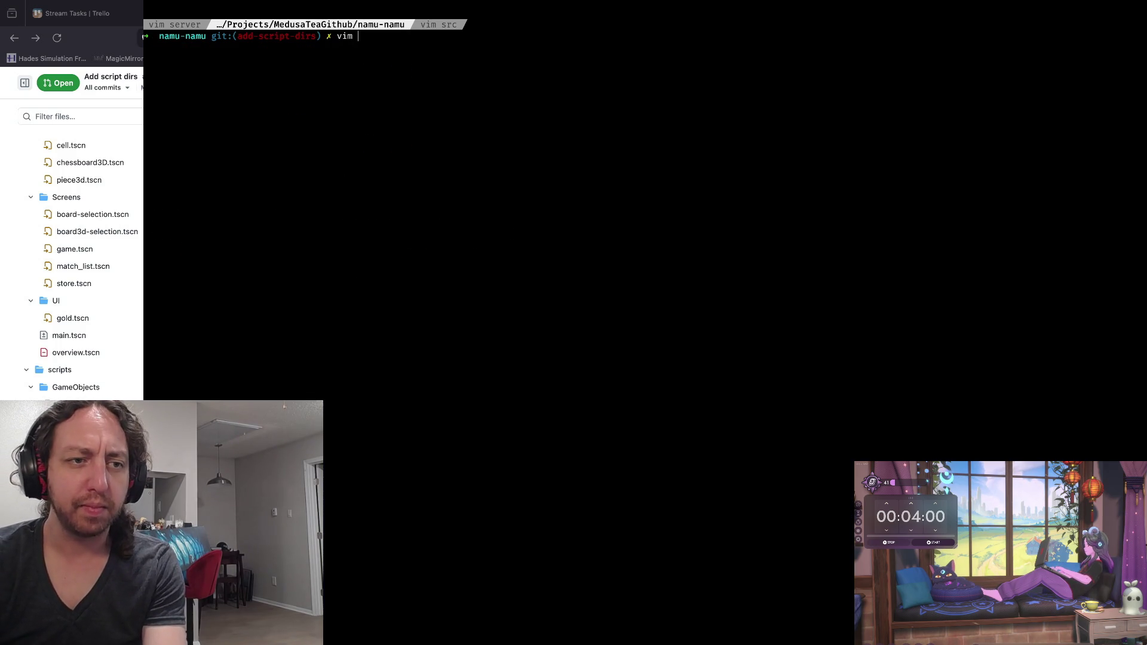
{"action": "key", "text": "Return"}
{"action": "type", "text": ":q"}
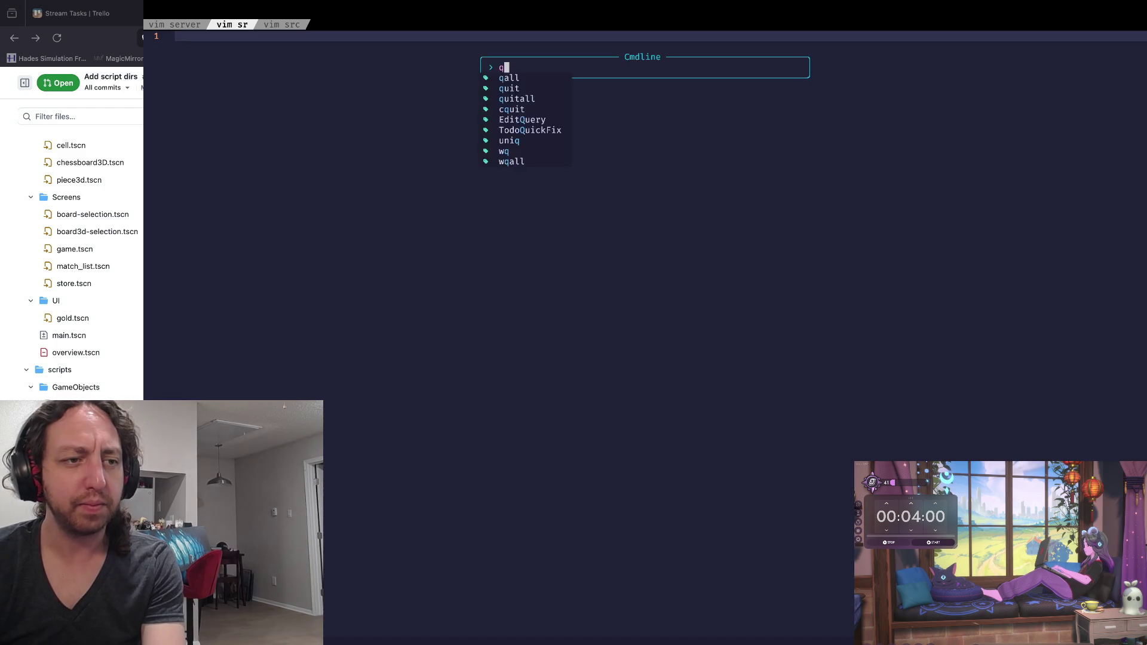
{"action": "key", "text": "Return"}
- List the project folder and the game folder contents, then return to the project root
{"action": "type", "text": "ls"}
{"action": "key", "text": "Return"}
{"action": "type", "text": "im"}
{"action": "key", "text": "ctrl+c"}
{"action": "type", "text": "cd game"}
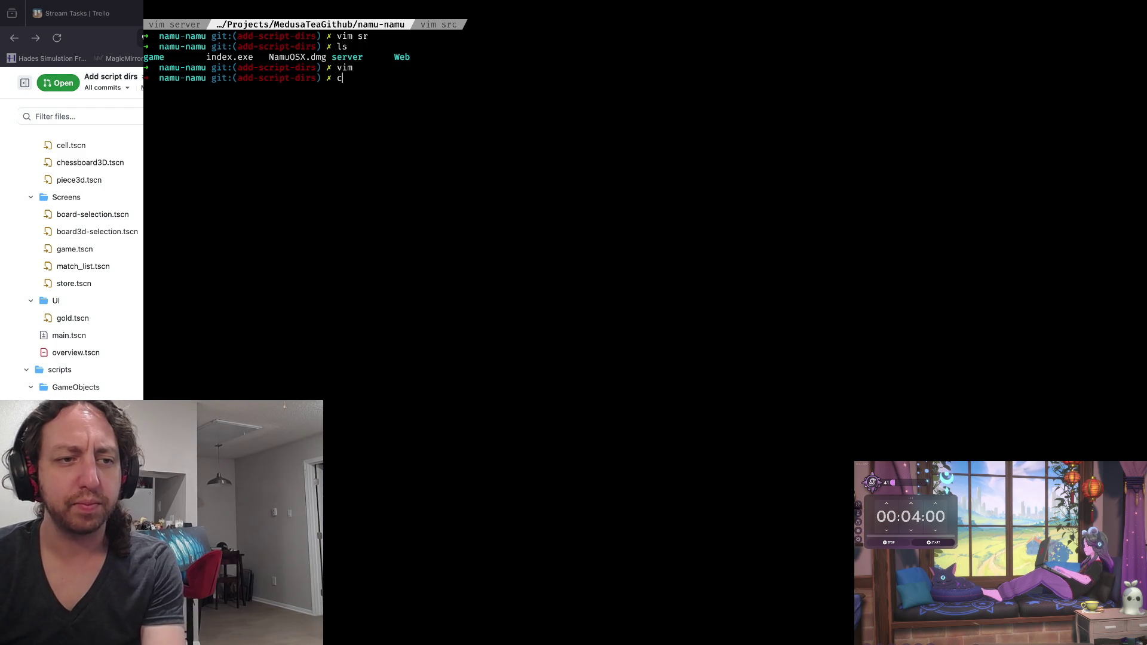
{"action": "key", "text": "Return"}
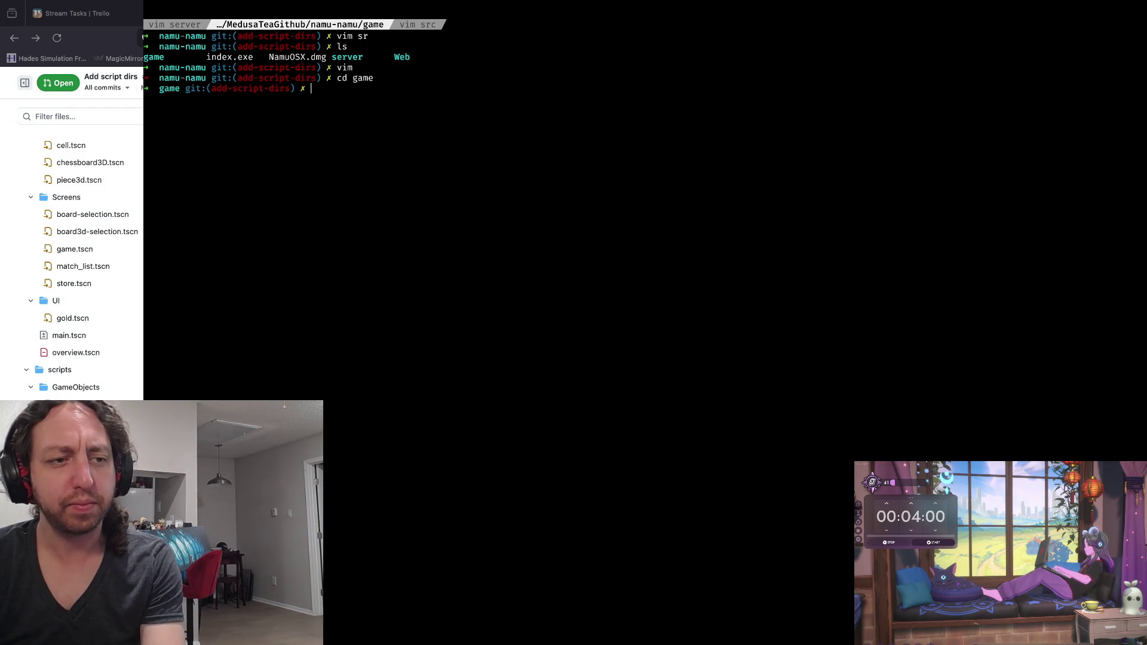
{"action": "type", "text": "ls"}
{"action": "key", "text": "Return"}
{"action": "type", "text": "cd "}
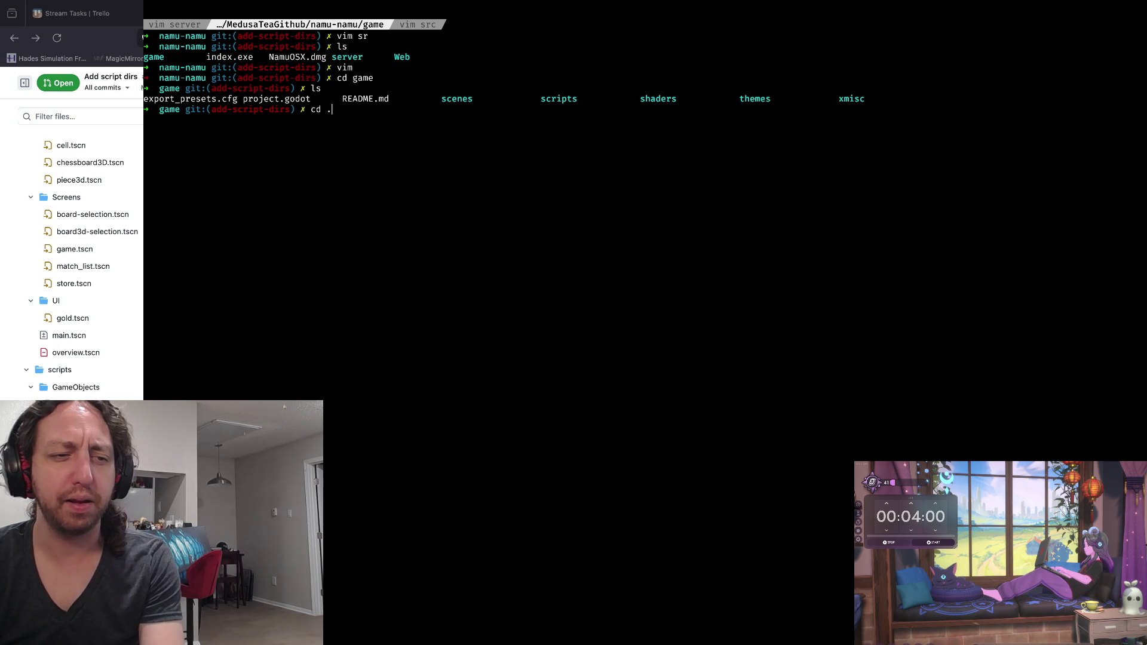
{"action": "type", "text": "."}
{"action": "key", "text": "Return"}
- Move into the server folder and open index.mjs in vim
{"action": "type", "text": "cd server"}
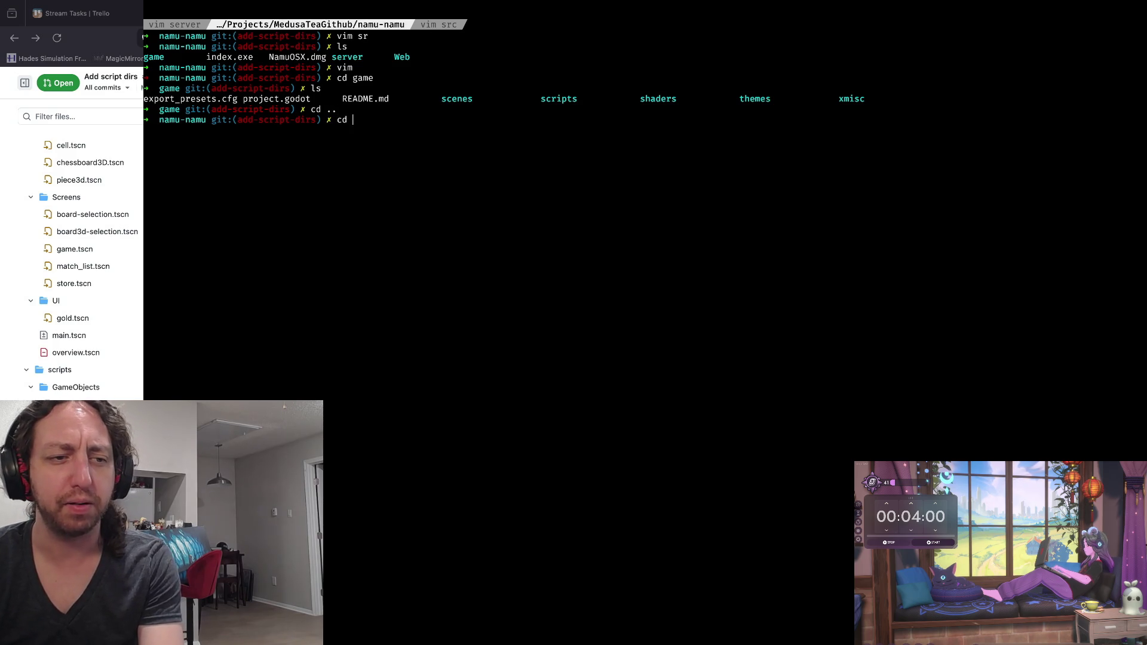
{"action": "key", "text": "Return"}
{"action": "type", "text": "vim index.mjs"}
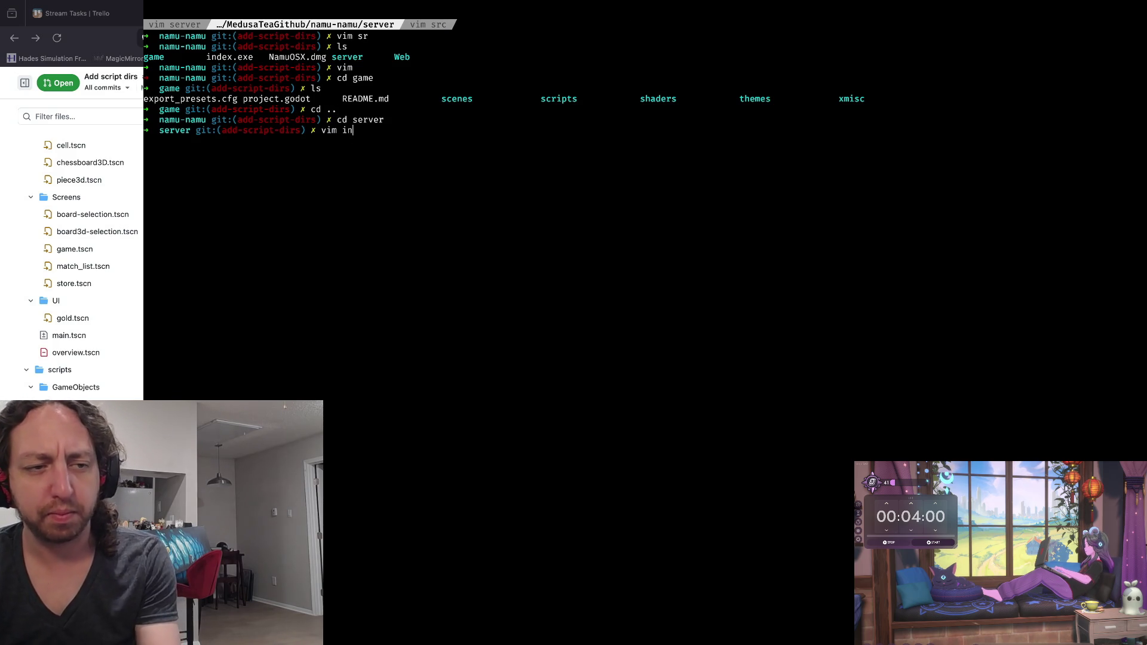
{"action": "key", "text": "Return"}
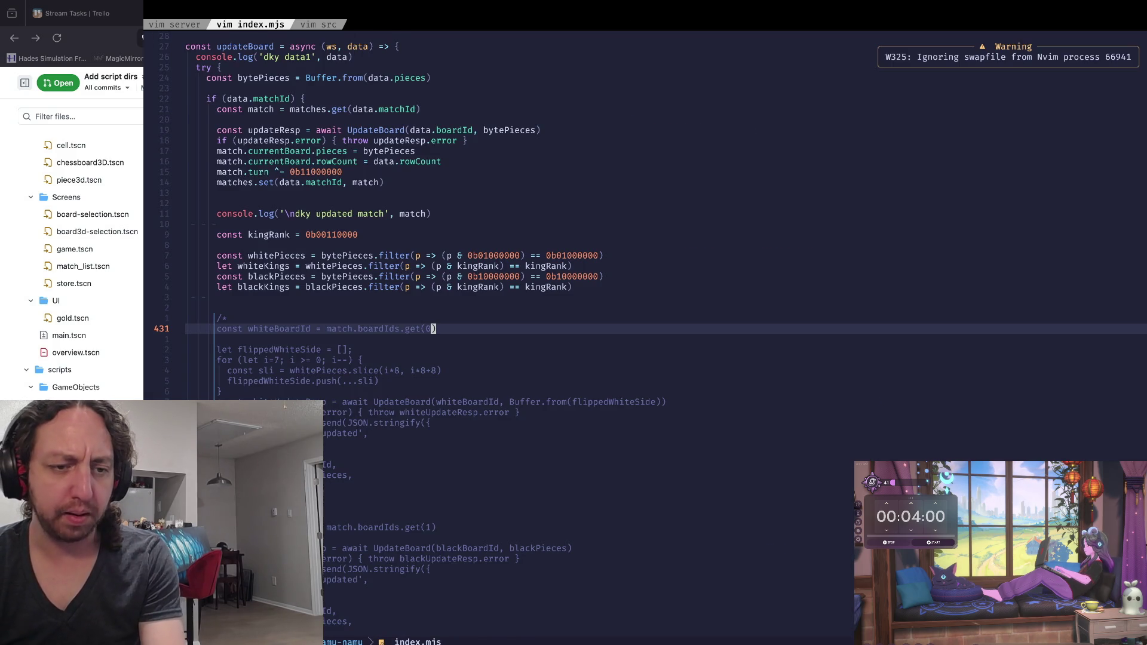
- Show the project file tree beside index.mjs and move between the whiteBoardId and blackKings lines
{"action": "key", "text": "space"}
{"action": "key", "text": "e"}
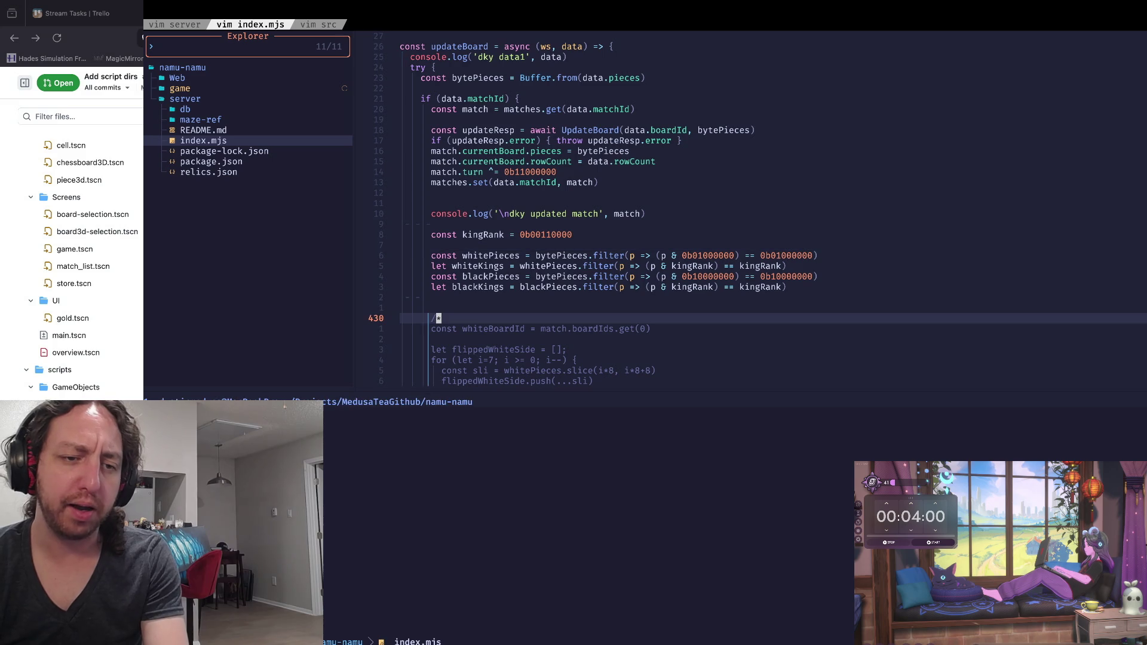
{"action": "key", "text": "k"}
{"action": "key", "text": "ctrl+h"}
{"action": "key", "text": "ctrl+l"}
{"action": "key", "text": "j"}
{"action": "key", "text": "j"}
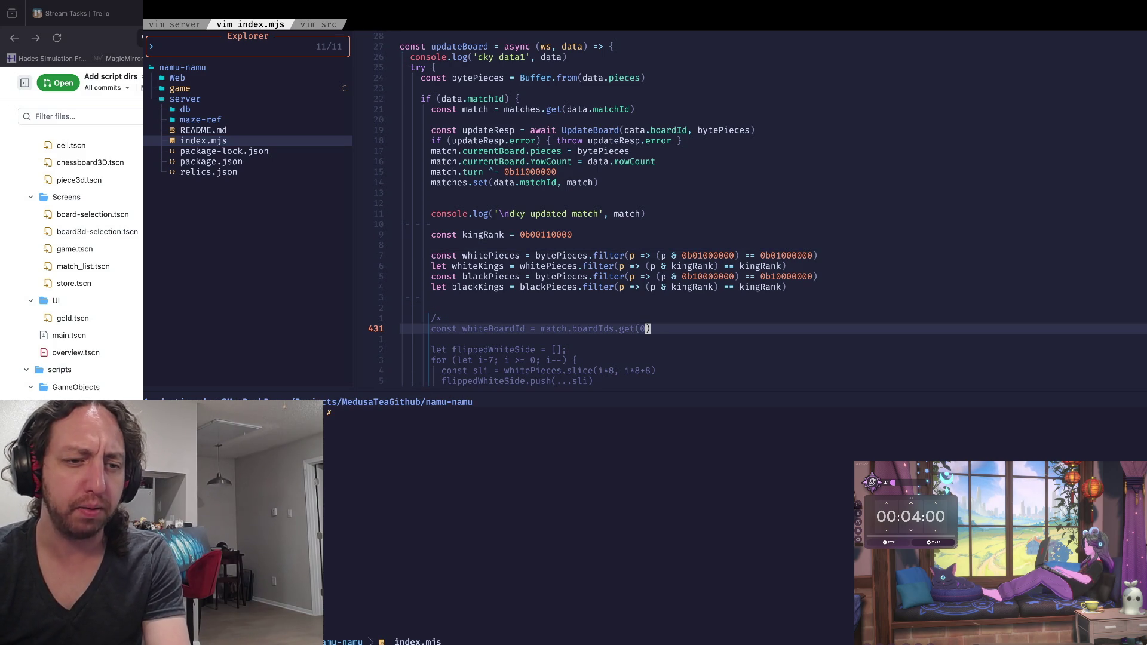
{"action": "key", "text": "k"}
{"action": "key", "text": "k"}
{"action": "key", "text": "k"}
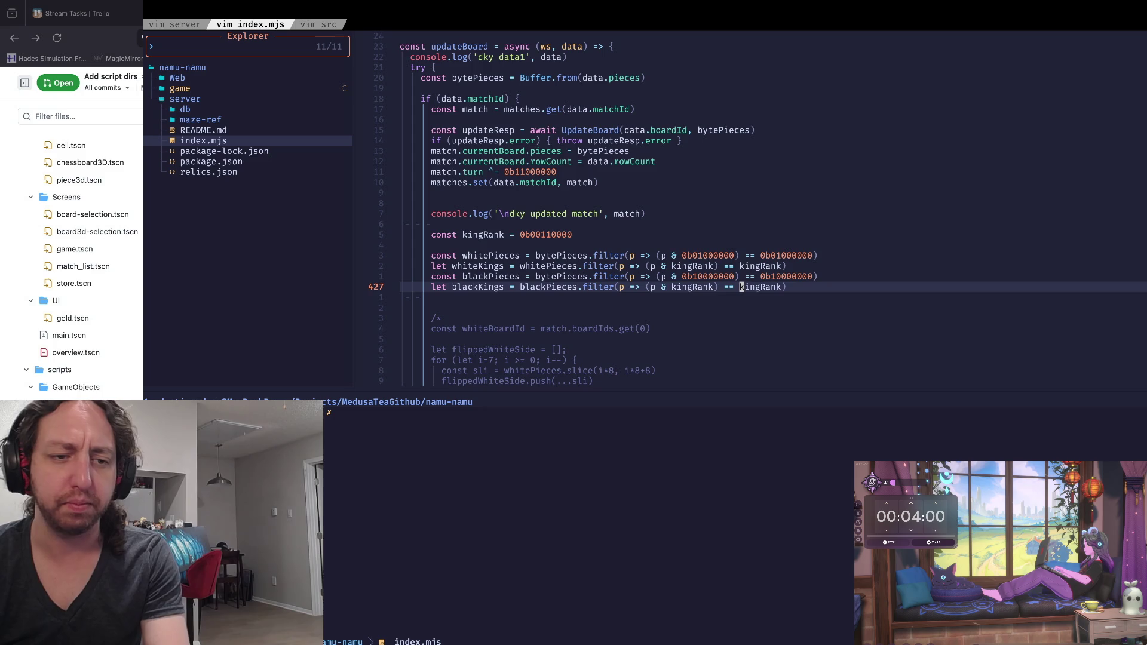
- Split a second shell beside the bottom terminal and run git status there
{"action": "key", "text": "super+d"}
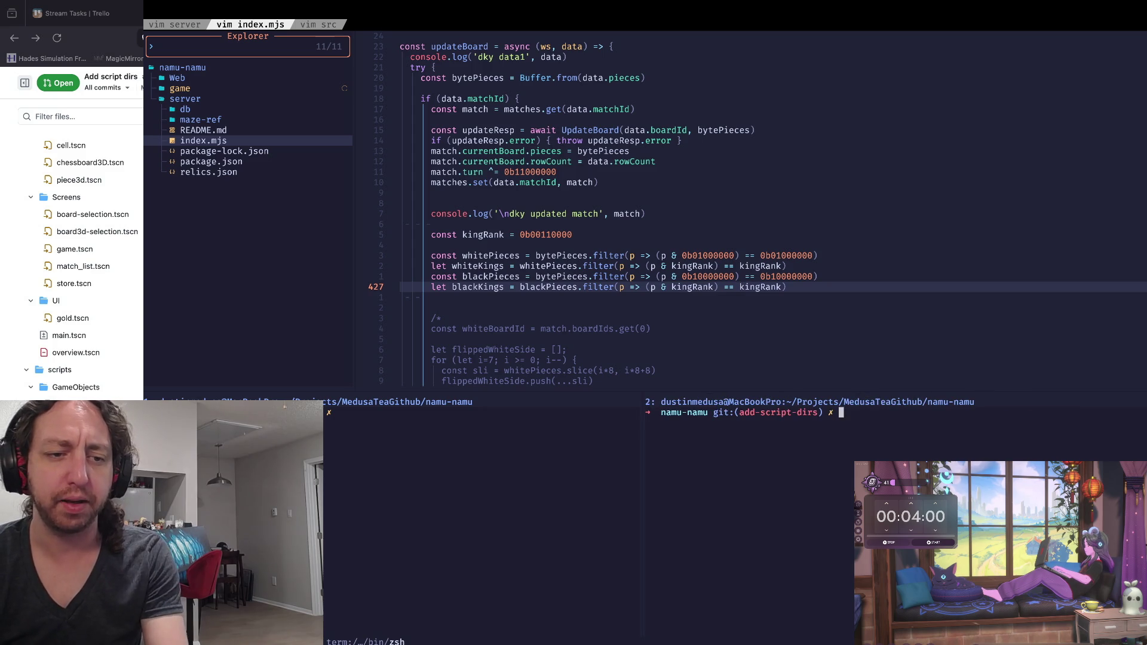
{"action": "key", "text": "k"}
{"action": "key", "text": "k"}
{"action": "key", "text": "k"}
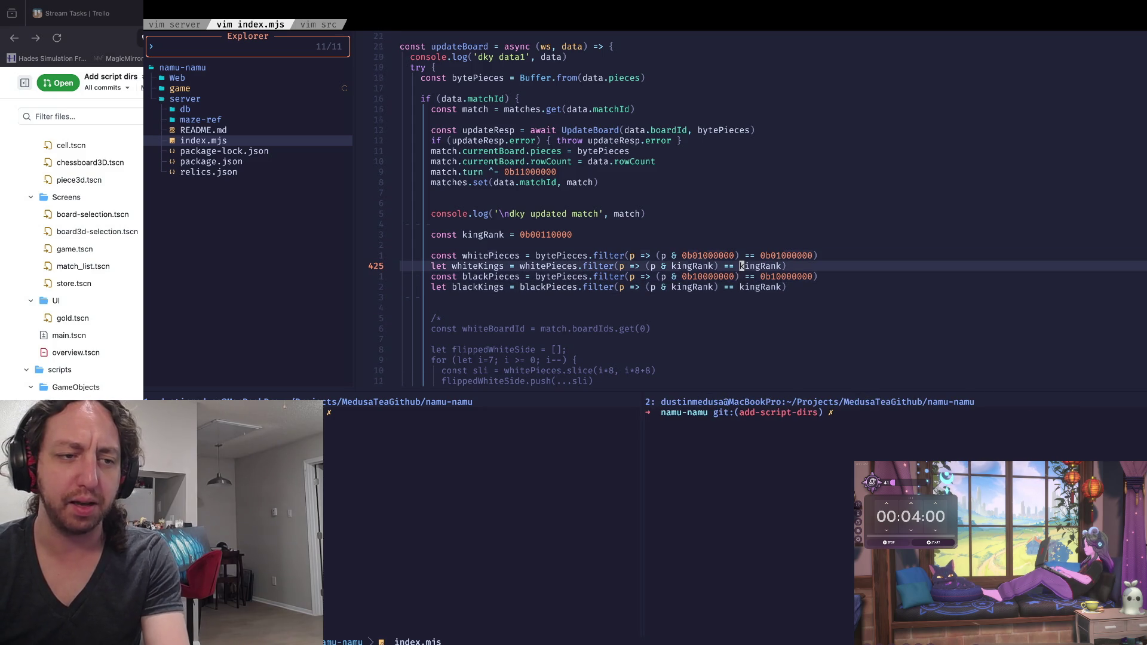
{"action": "left_click", "coordinate": [741, 255]}
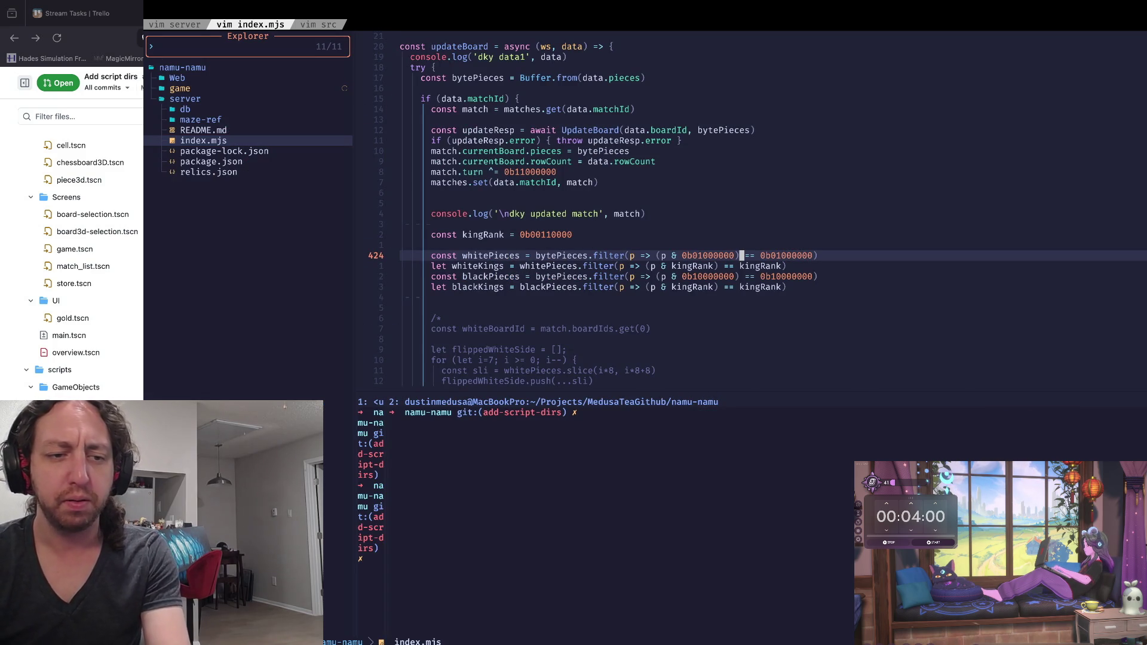
{"action": "key", "text": "j"}
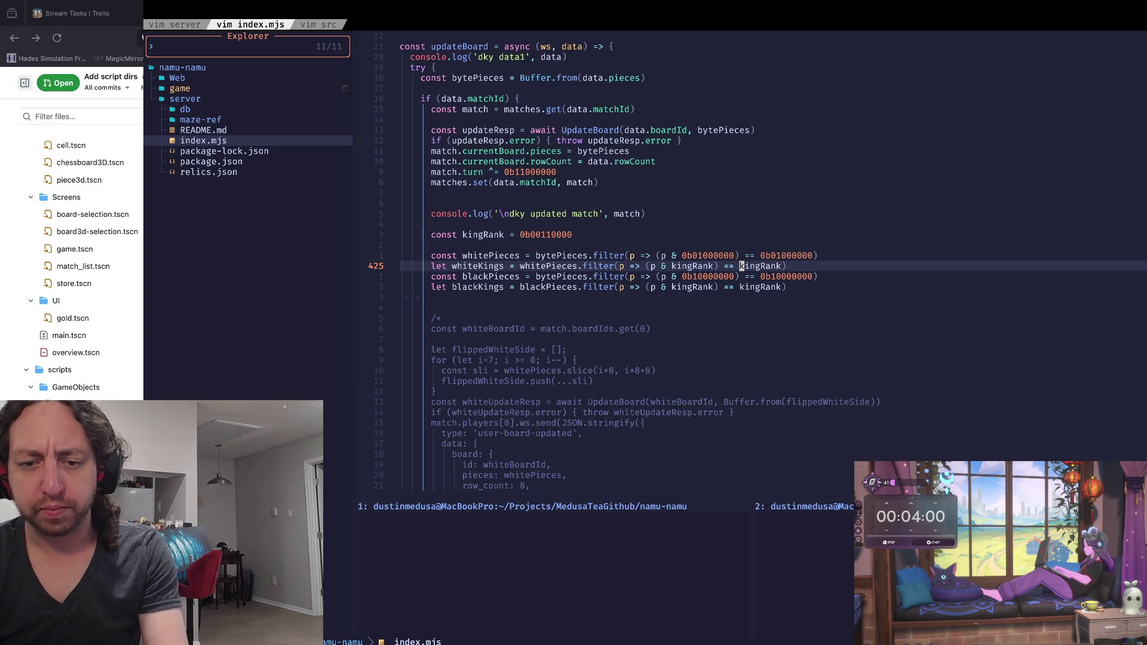
{"action": "key", "text": "ctrl+w"}
{"action": "key", "text": "j"}
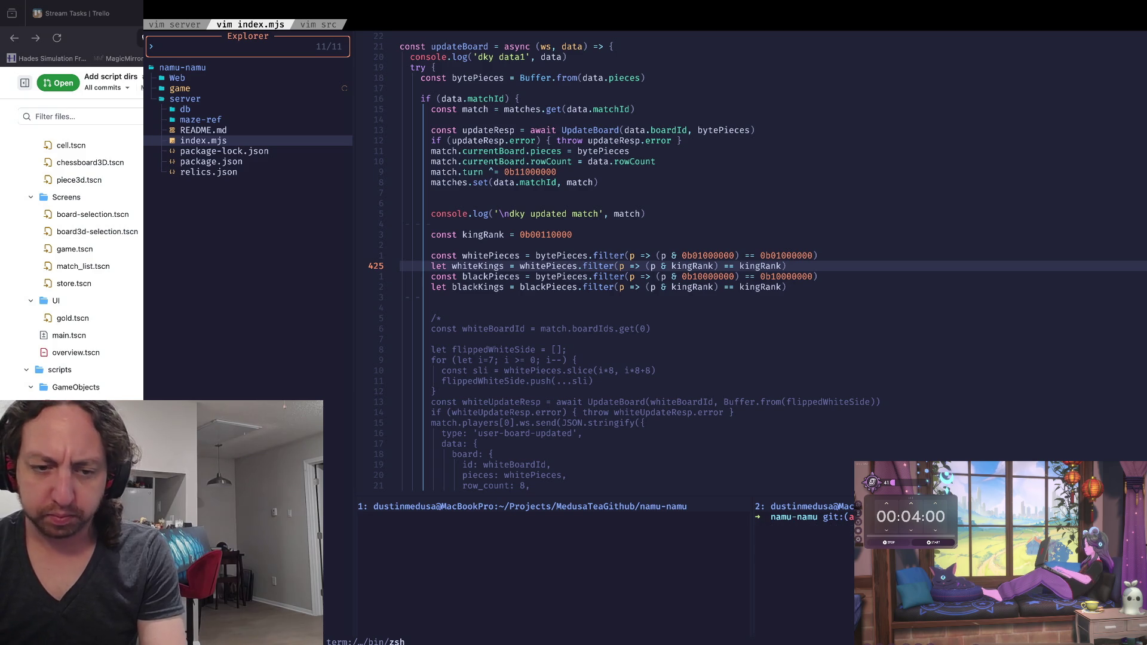
{"action": "type", "text": "s"}
{"action": "key", "text": "Return"}
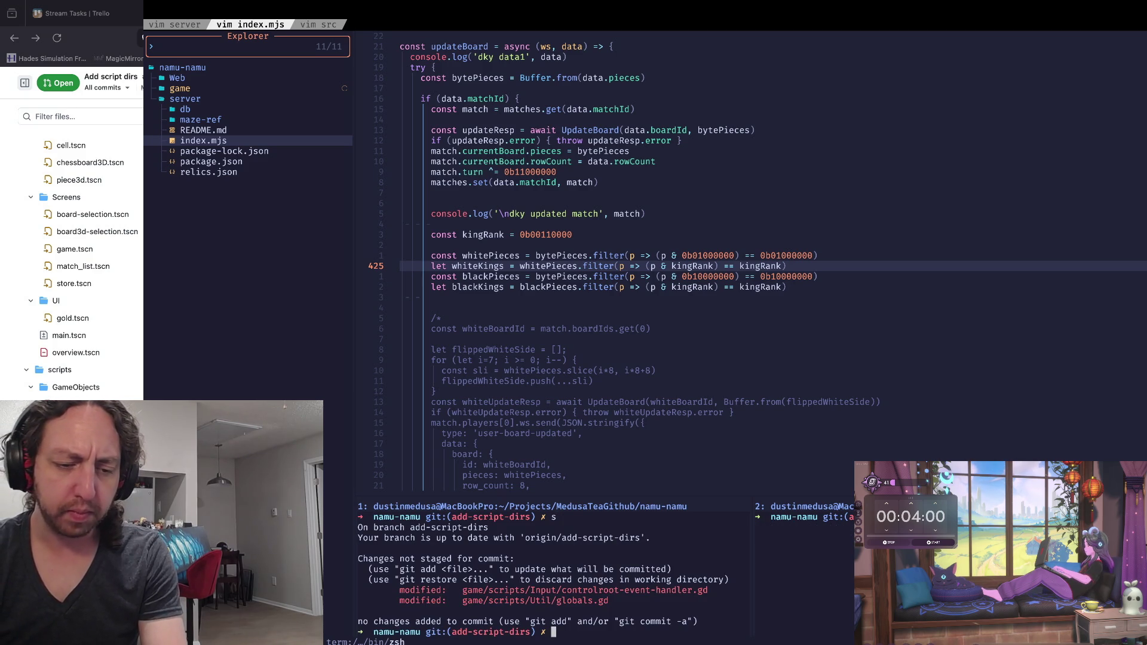
- Inspect package.json, list the project files, and try node index.mjs from the project root
{"action": "key", "text": "Return"}
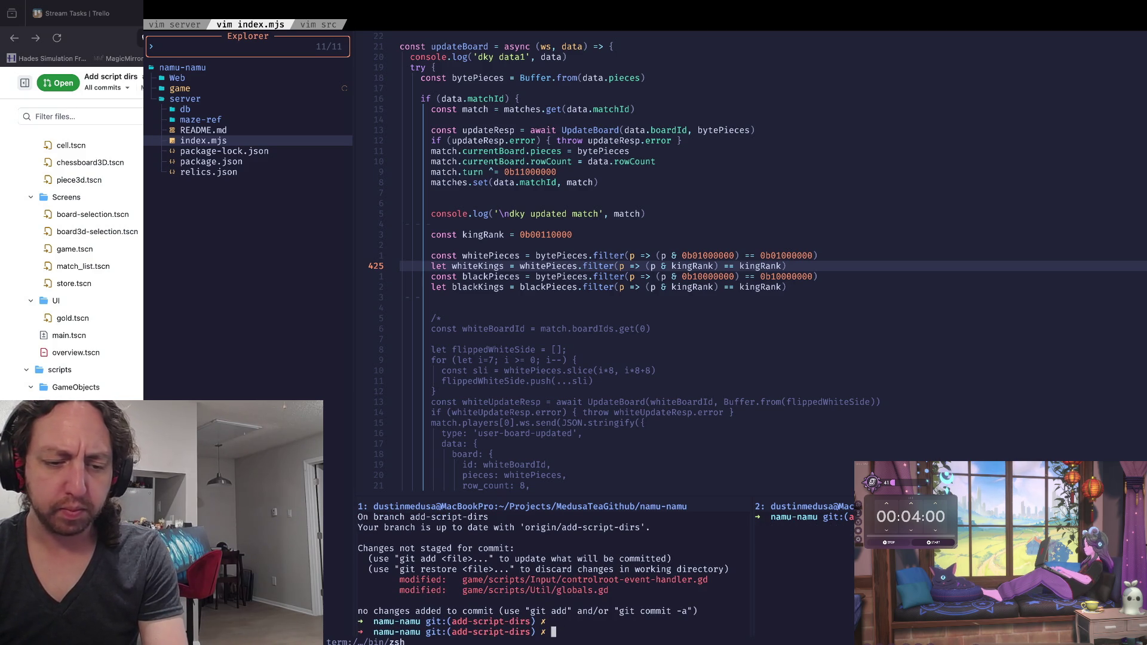
{"action": "key", "text": "Return"}
{"action": "key", "text": "ctrl+l"}
{"action": "type", "text": "vp"}
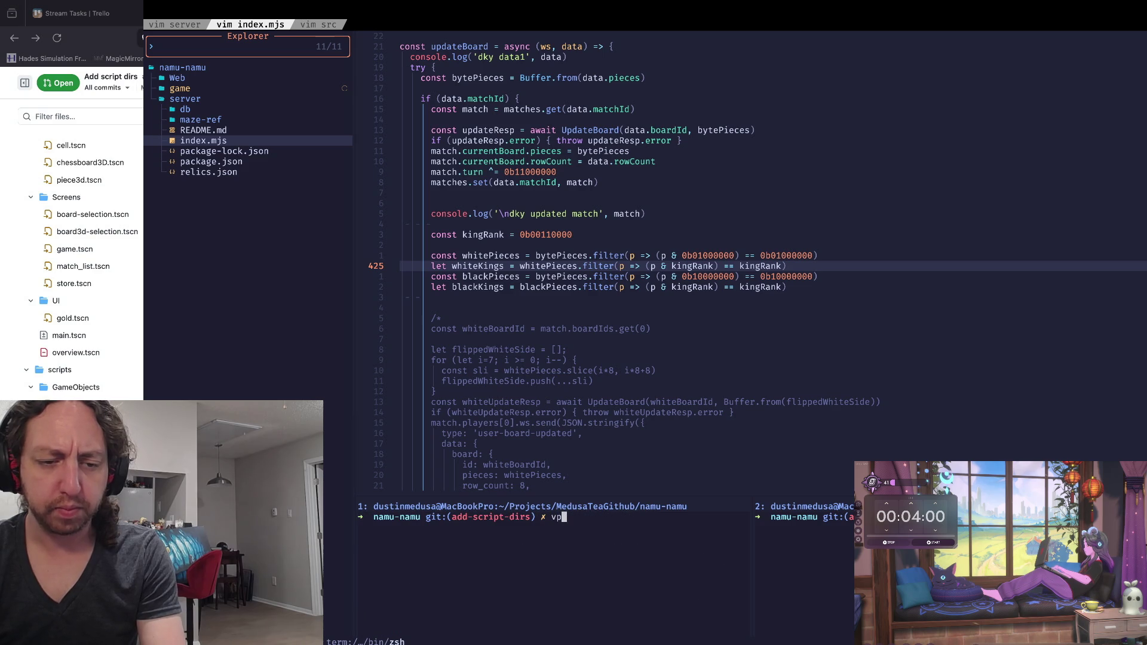
{"action": "key", "text": "Return"}
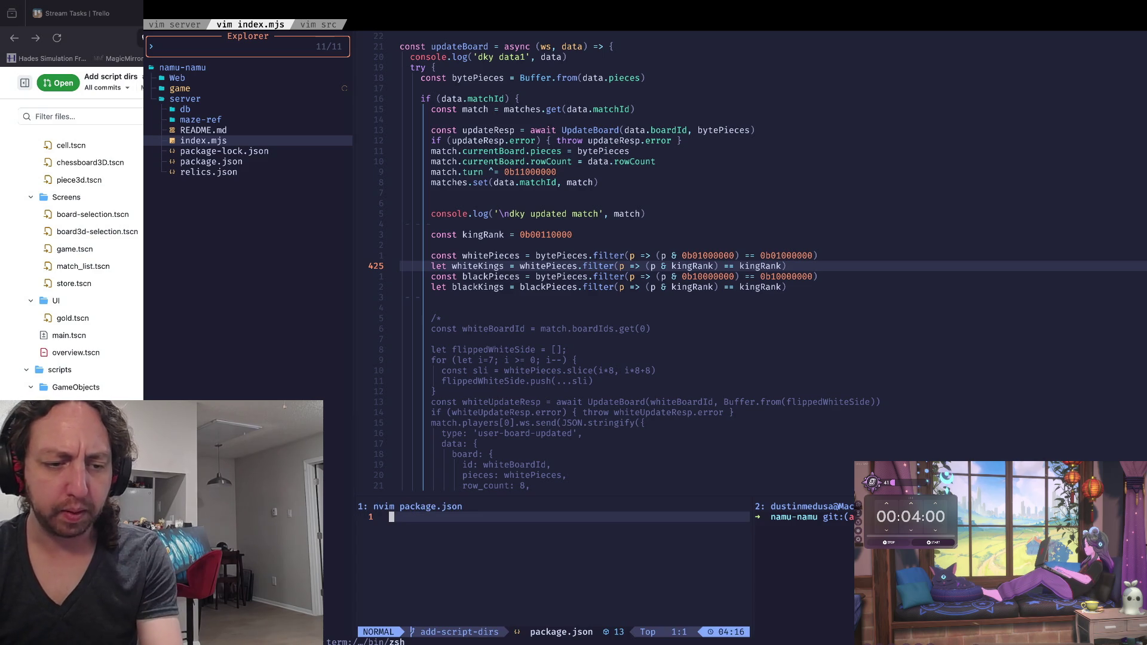
{"action": "type", "text": ":q"}
{"action": "key", "text": "Return"}
{"action": "type", "text": "ls"}
{"action": "key", "text": "Return"}
{"action": "type", "text": "onde"}
{"action": "key", "text": "ctrl+c"}
{"action": "type", "text": "node index.mjs"}
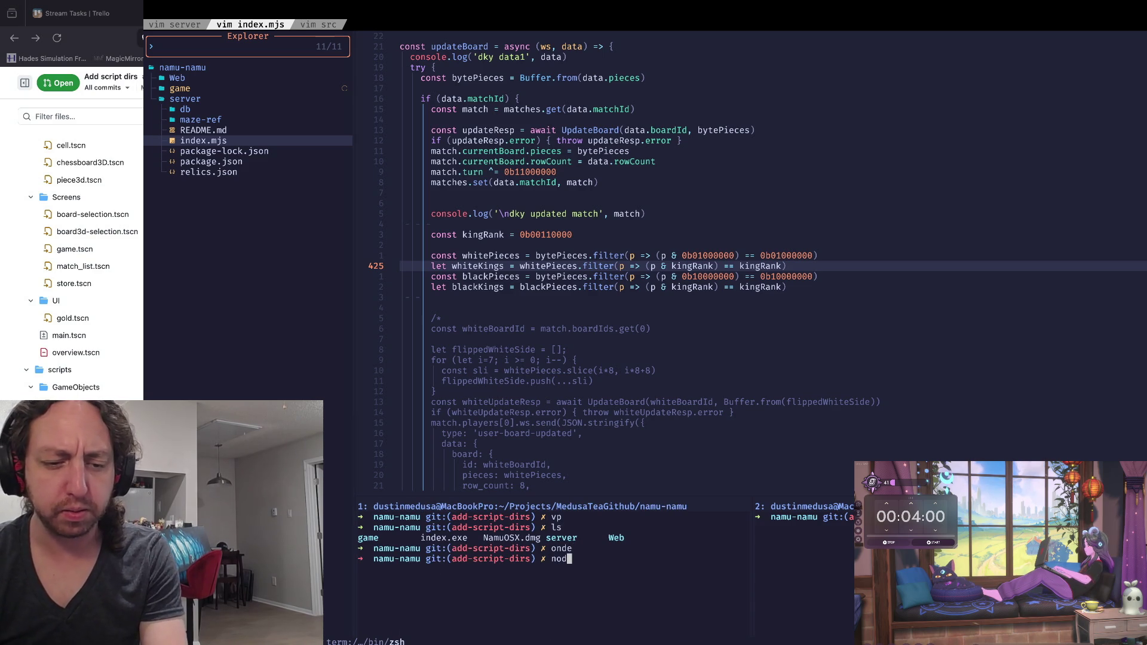
{"action": "key", "text": "Return"}
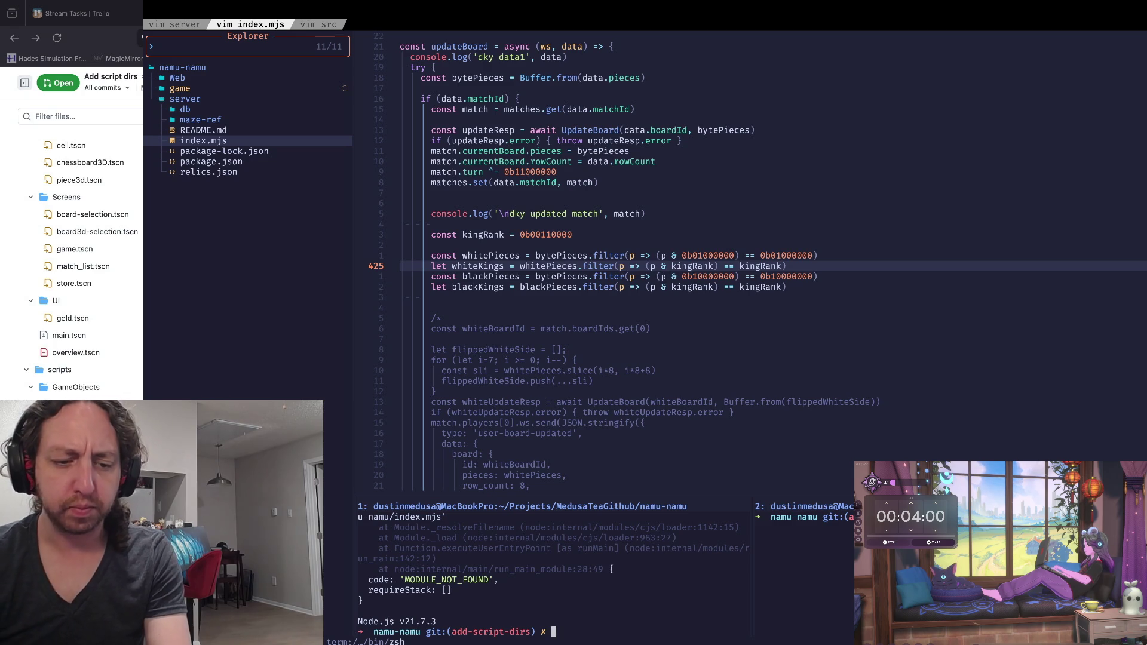
- Start the WebSocket server with node index.mjs inside the server folder
{"action": "type", "text": "cd server/"}
{"action": "key", "text": "Return"}
{"action": "type", "text": "node ser"}
{"action": "key", "text": "ctrl+u"}
{"action": "key", "text": "Return"}
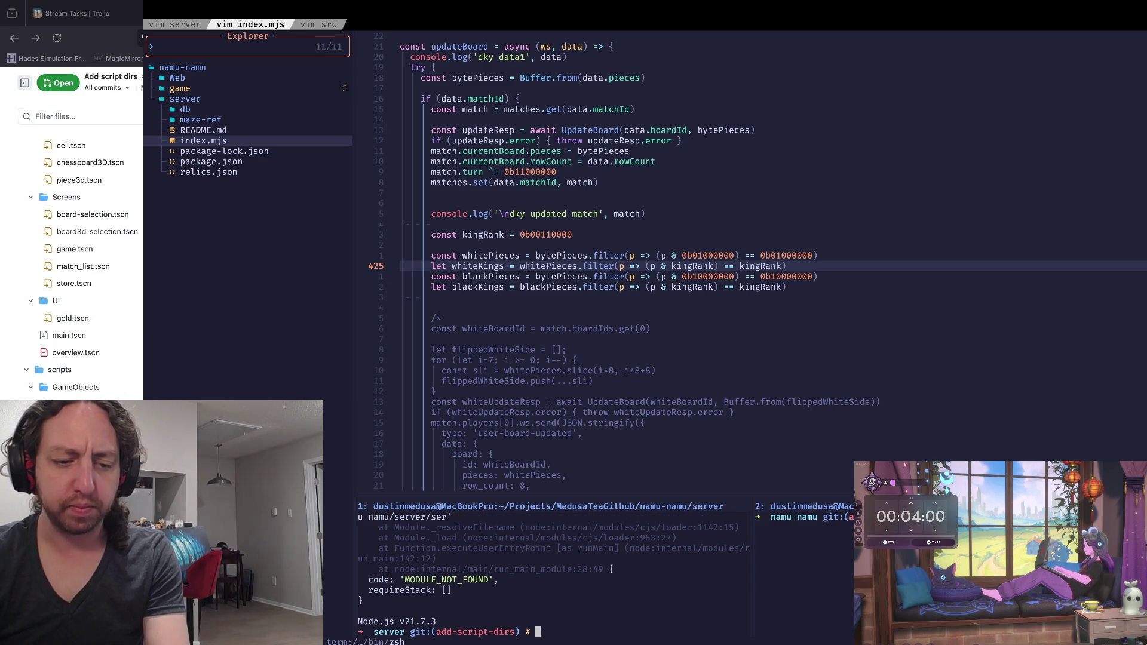
{"action": "type", "text": "ls"}
{"action": "key", "text": "Return"}
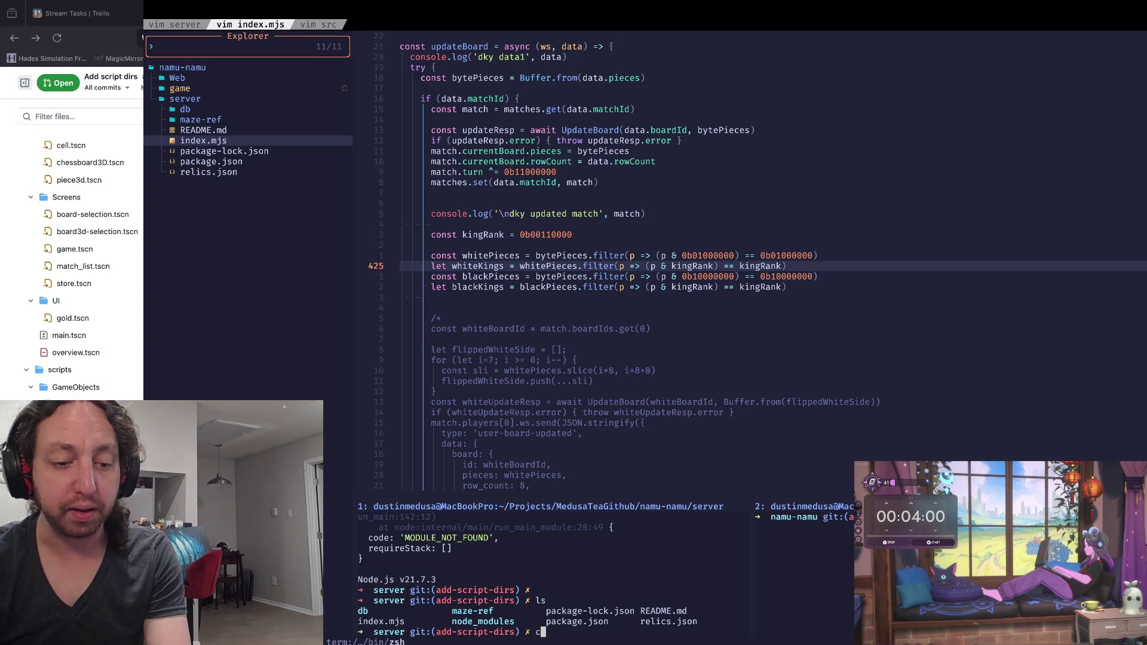
{"action": "key", "text": "ctrl+l"}
{"action": "type", "text": "ls"}
{"action": "key", "text": "Return"}
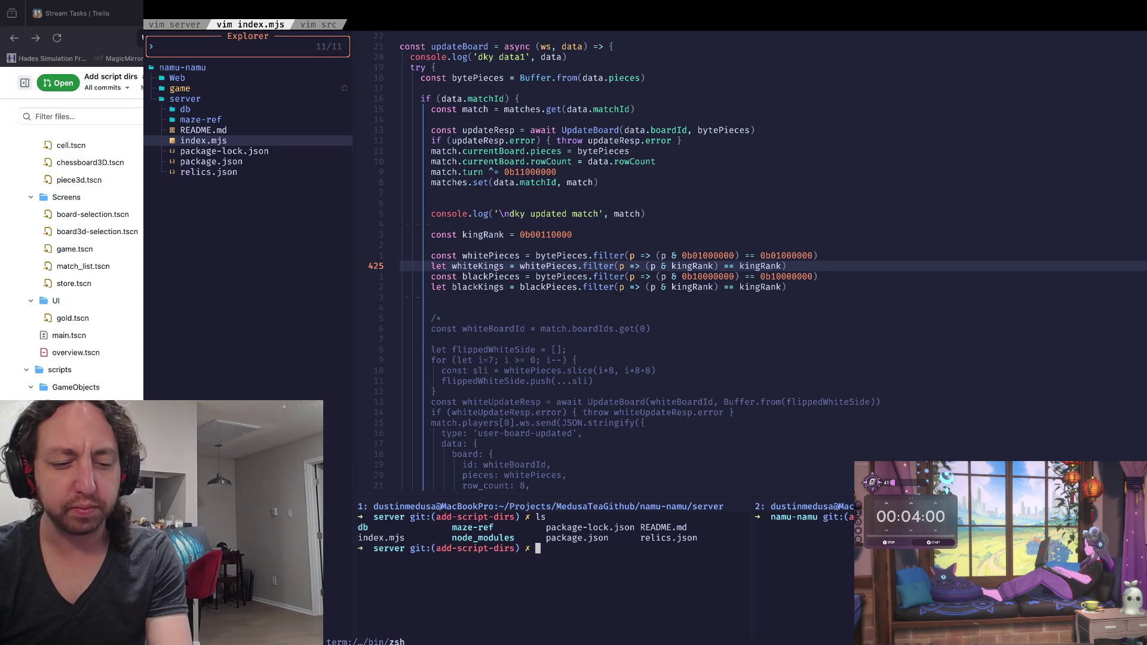
{"action": "type", "text": "node index.mjs"}
{"action": "key", "text": "Return"}
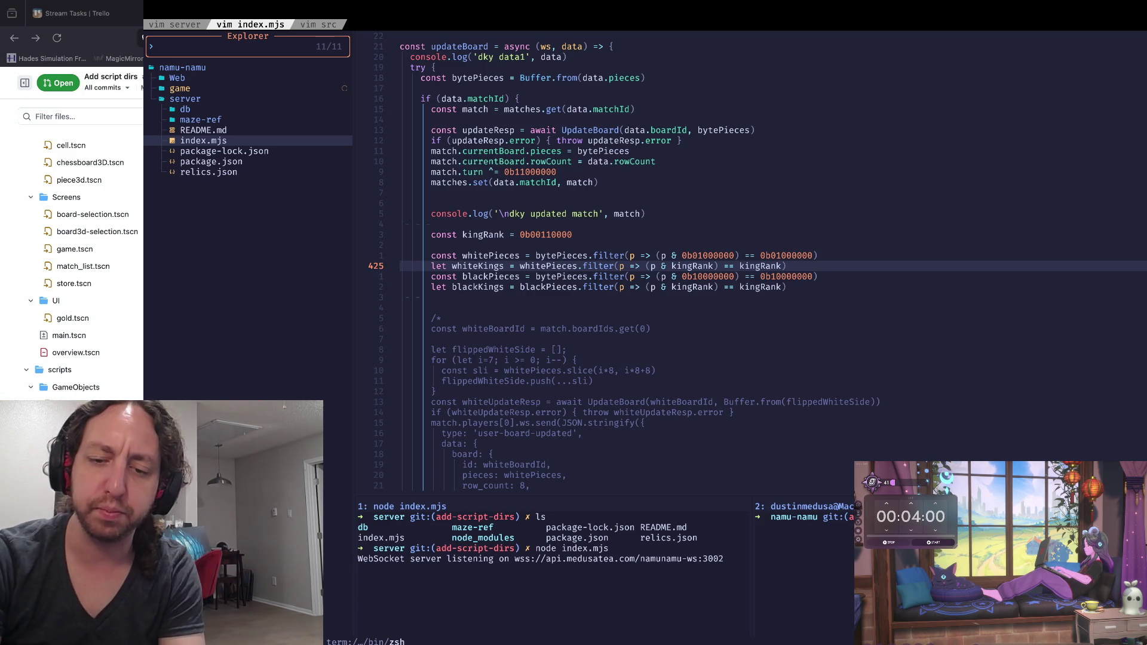
- Review git status and the whitespace-insensitive diff of unstaged changes in the second shell
{"action": "key", "text": "Return"}
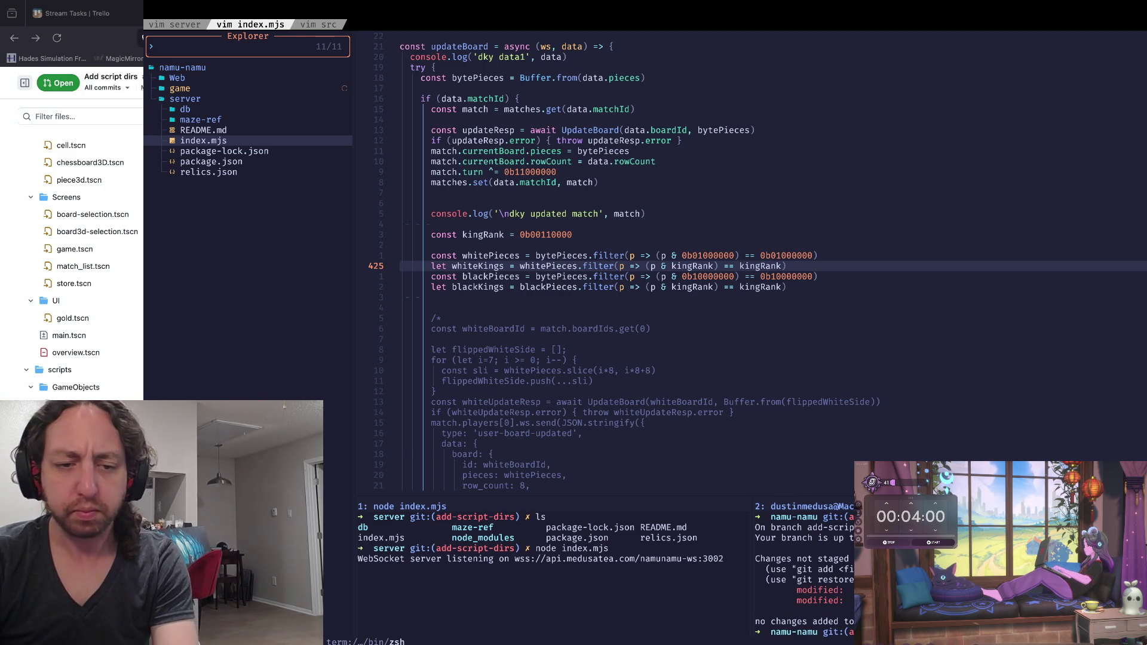
{"action": "left_click", "coordinate": [475, 443]}
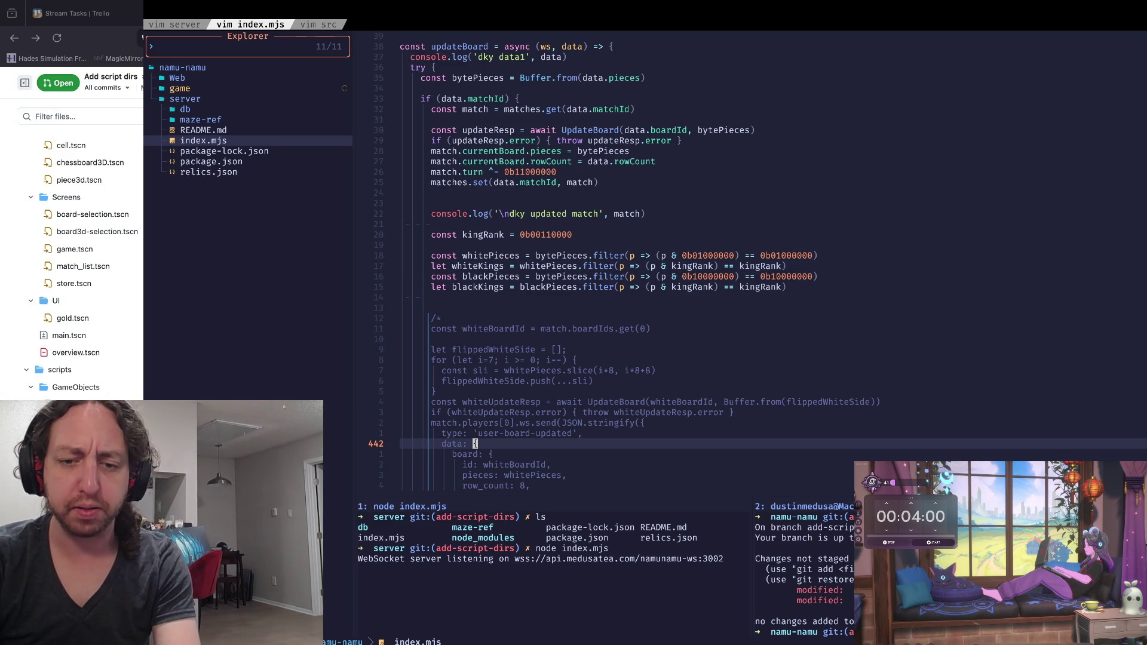
{"action": "key", "text": "ctrl+w"}
{"action": "left_click", "coordinate": [951, 277]}
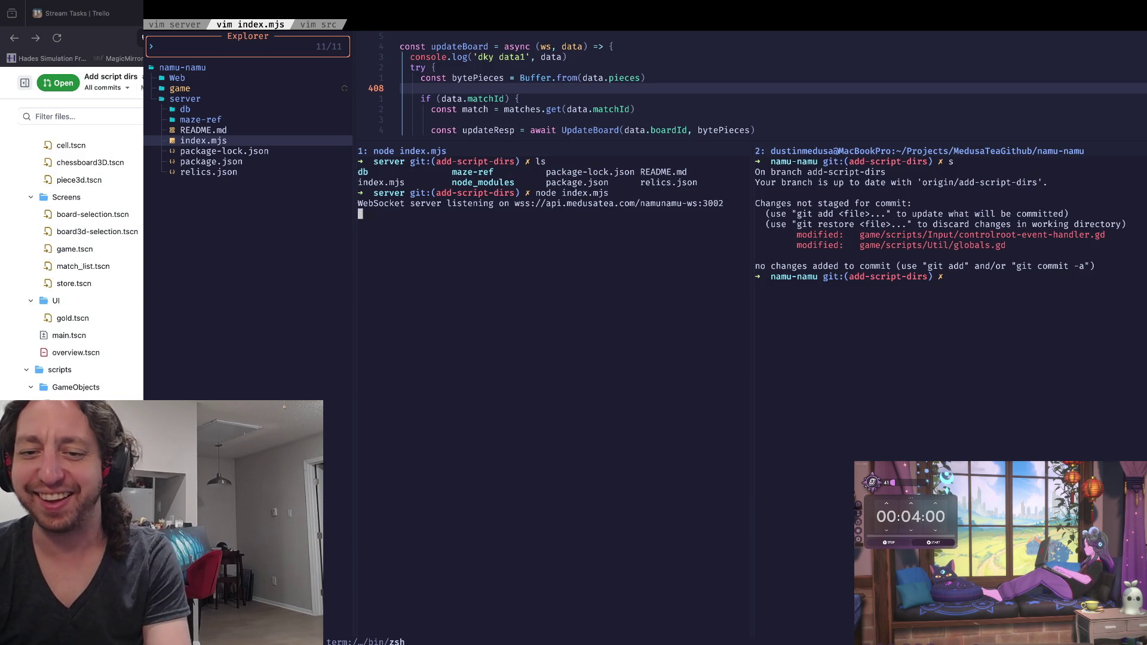
{"action": "type", "text": "cl"}
{"action": "key", "text": "BackSpace"}
{"action": "key", "text": "BackSpace"}
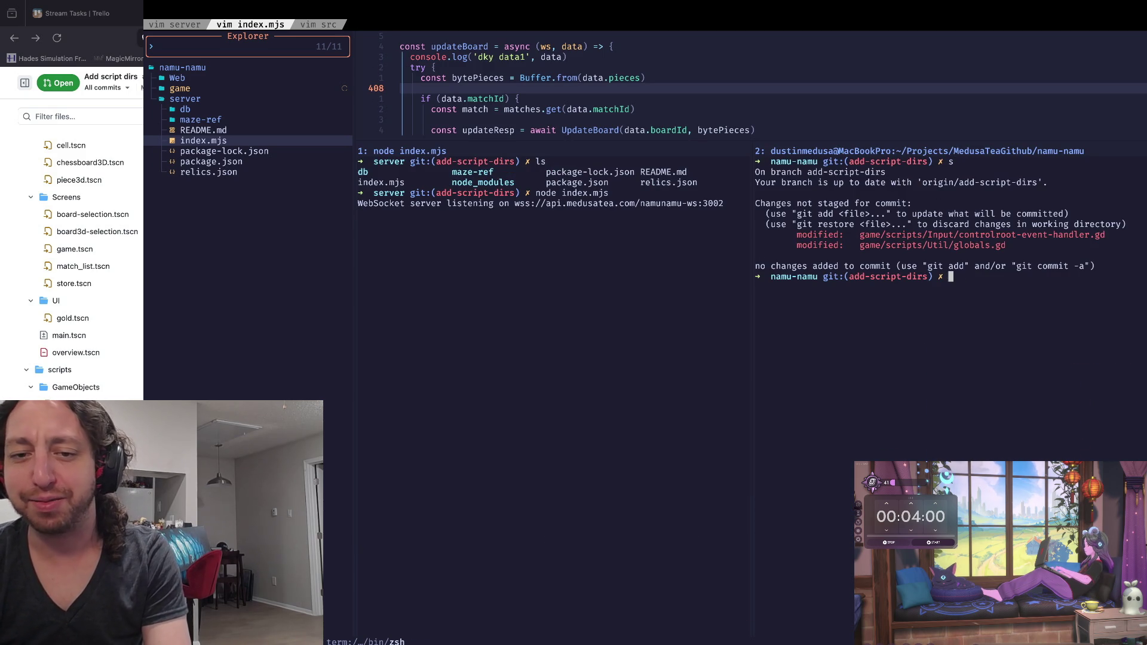
{"action": "type", "text": "d"}
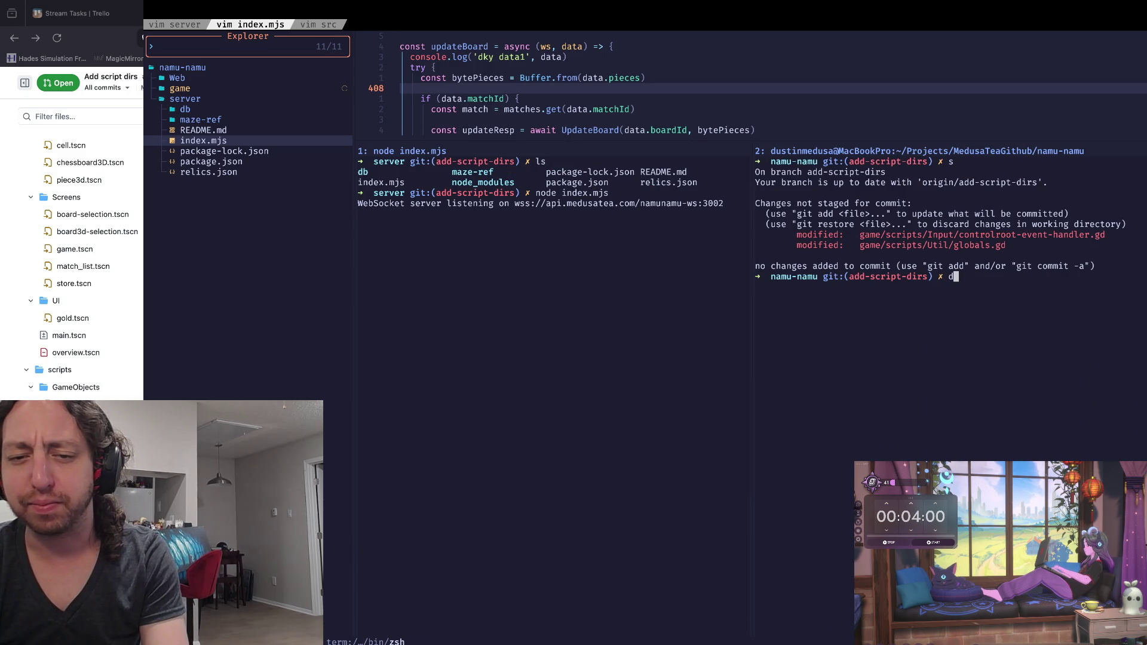
{"action": "key", "text": "Return"}
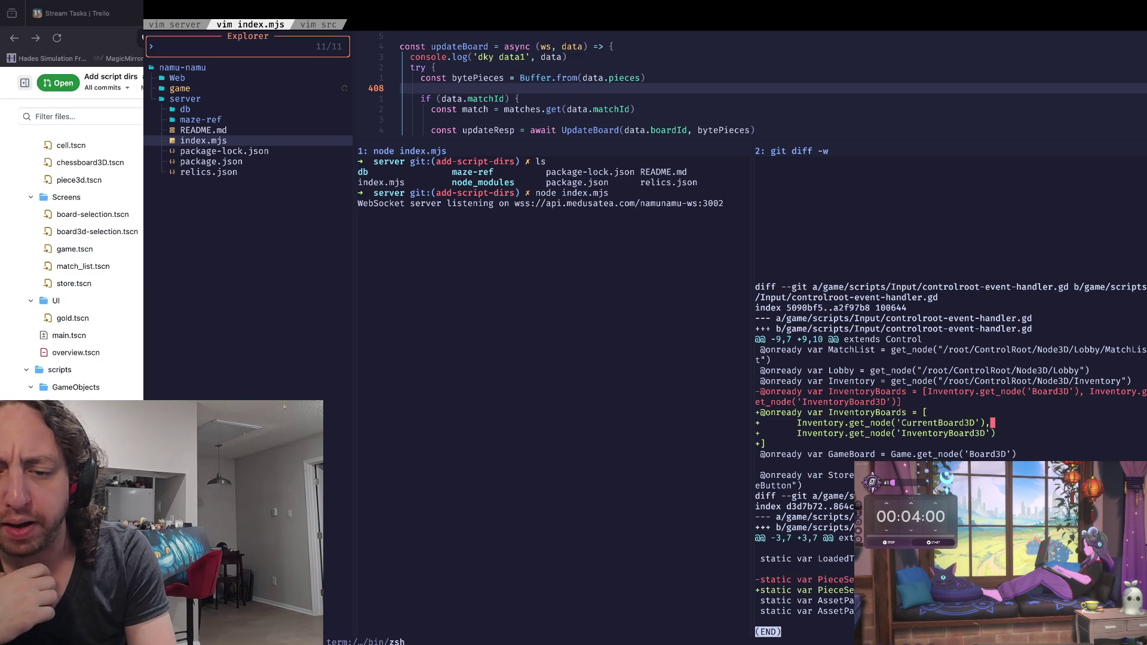
{"action": "key", "text": "q"}
- Check in Godot that websocket_url points at localhost:3002
{"action": "key", "text": "super+Tab"}
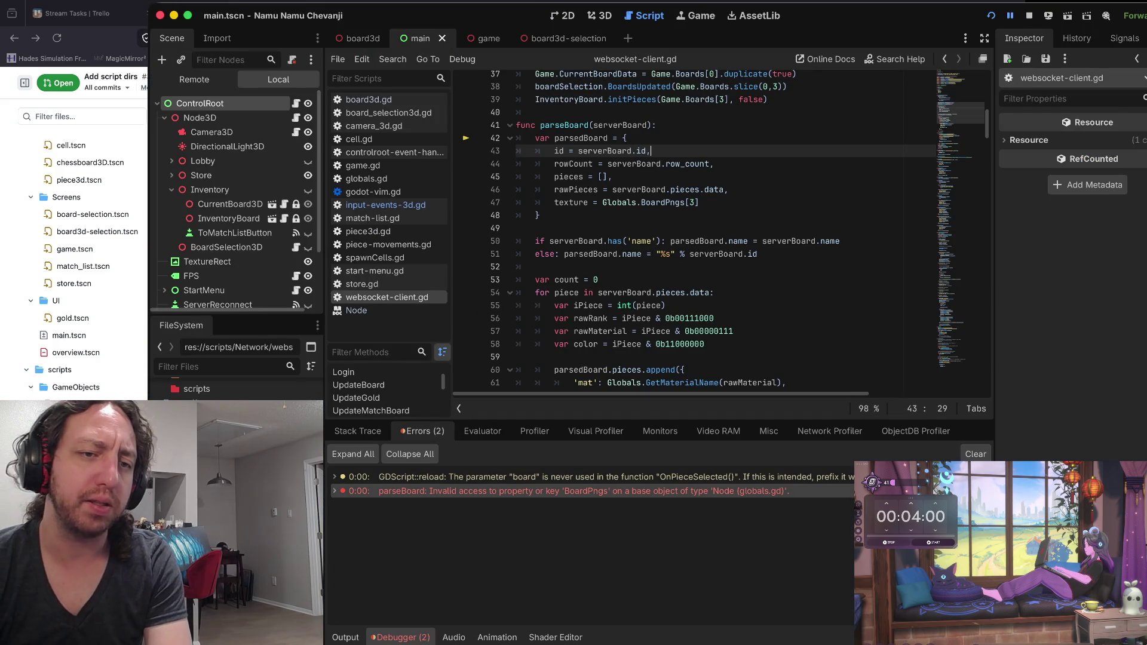
{"action": "left_click", "coordinate": [516, 228]}
{"action": "scroll", "coordinate": [717, 233], "scroll_direction": "up", "scroll_amount": 10}
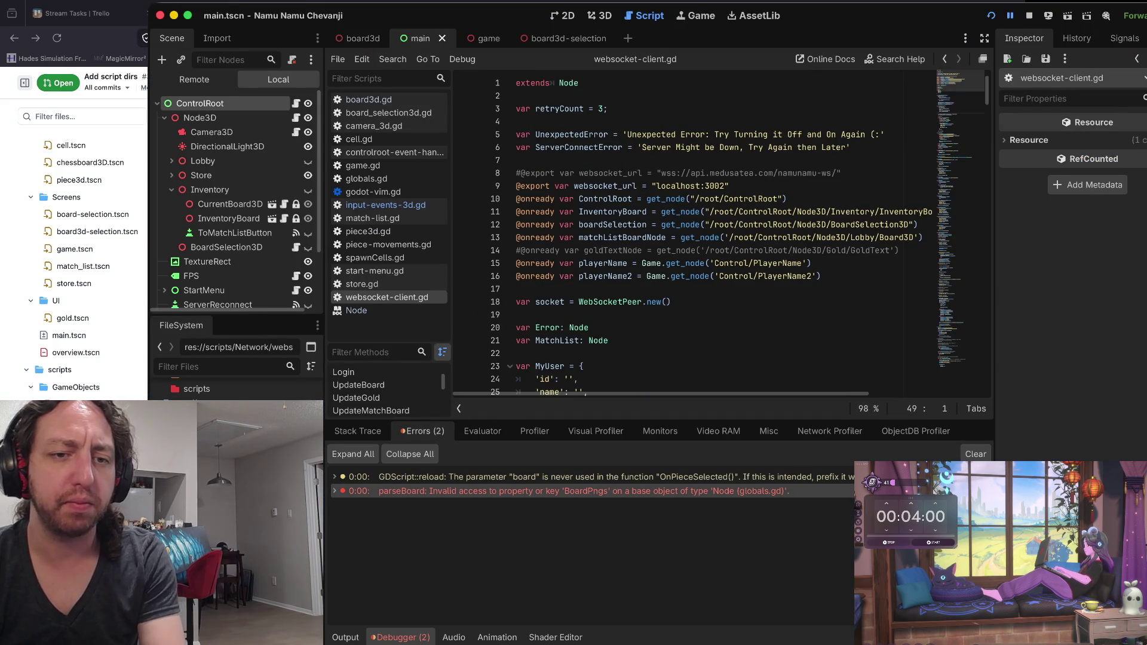
{"action": "left_click", "coordinate": [729, 186]}
- Recheck the diff, restore both modified files with git checkout ., and clear the terminal
{"action": "key", "text": "super+Tab"}
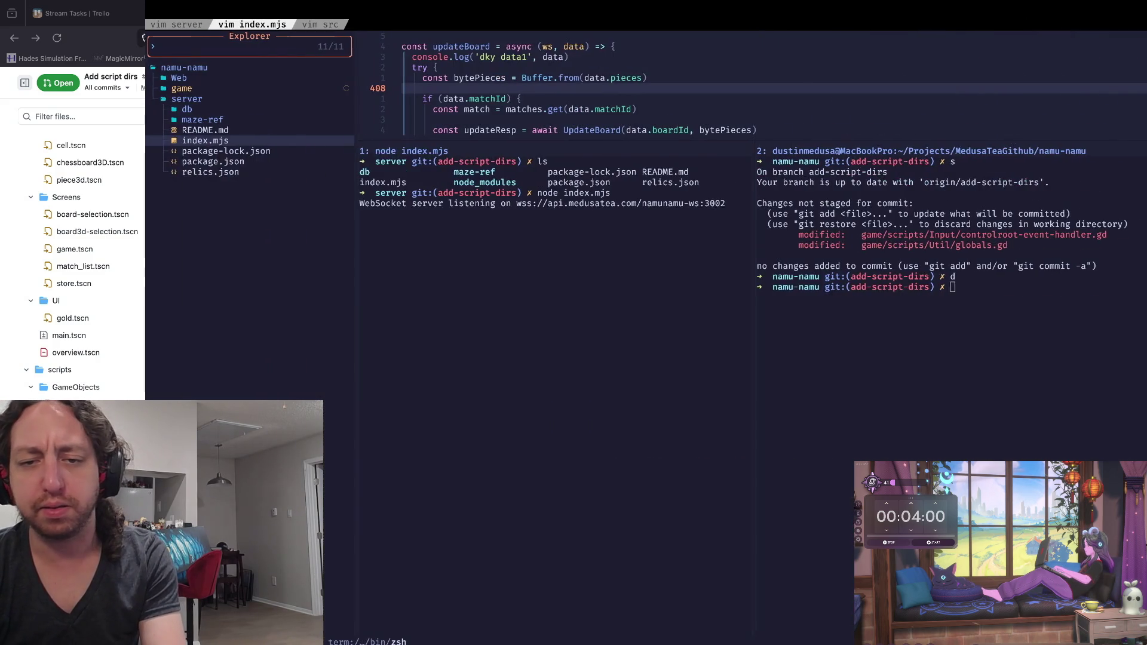
{"action": "type", "text": "d"}
{"action": "key", "text": "Return"}
{"action": "type", "text": "qc ."}
{"action": "key", "text": "Return"}
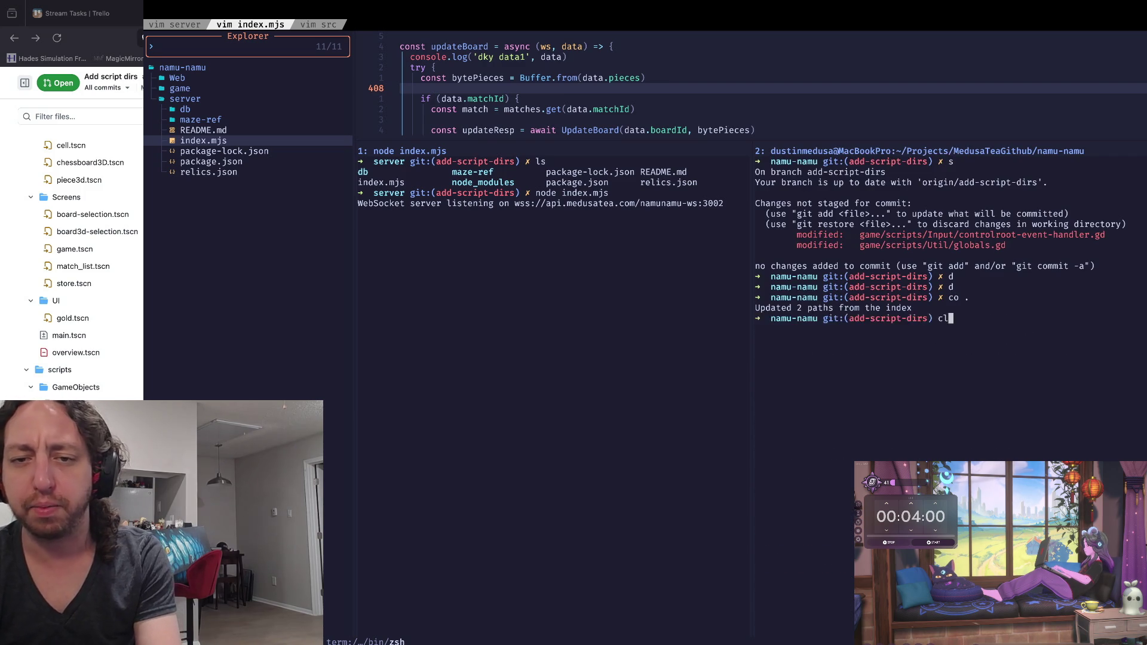
{"action": "key", "text": "ctrl+l"}
{"action": "key", "text": "super+Tab"}
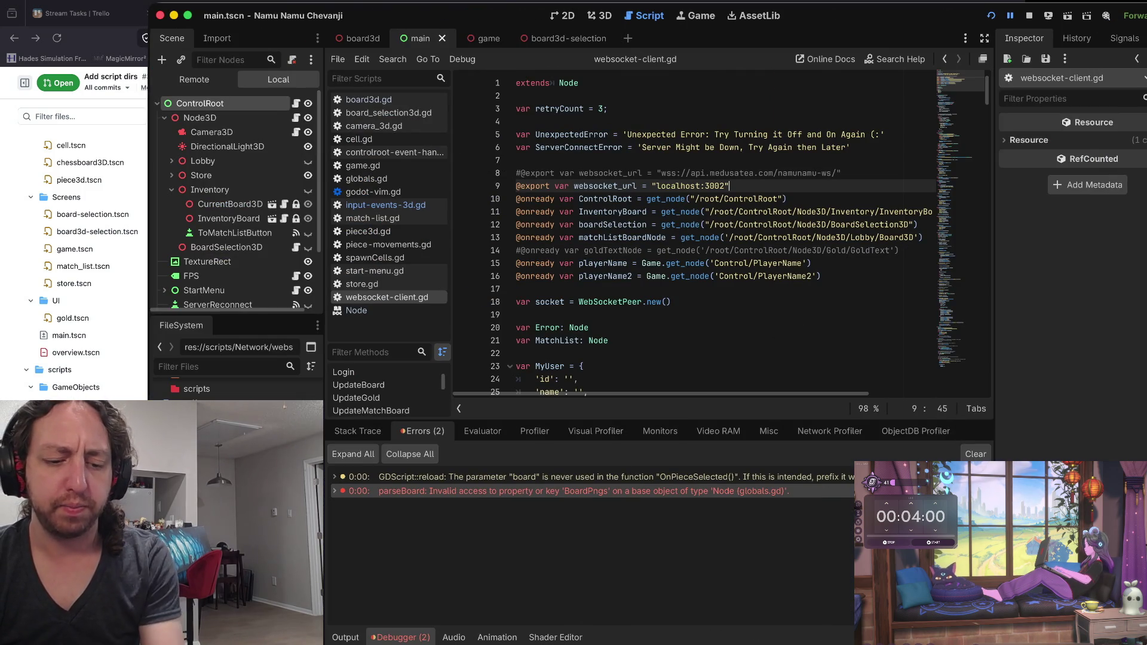
- Run the project and follow the missing-texture error to globals.gd line 78
{"action": "key", "text": "super+b"}
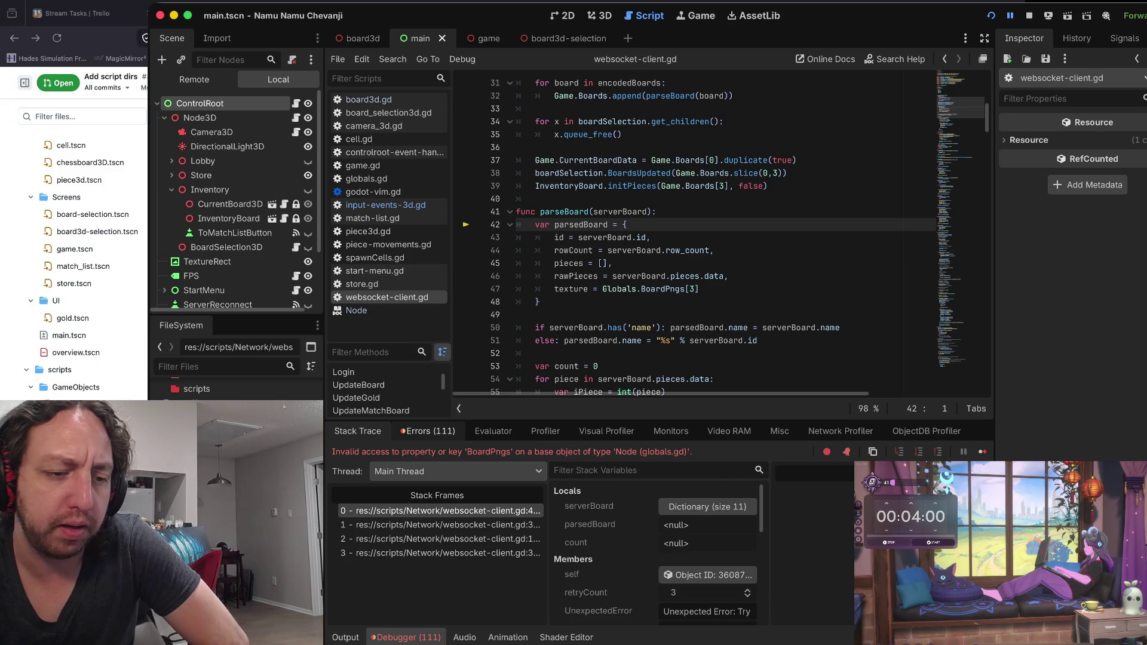
{"action": "left_click", "coordinate": [428, 431]}
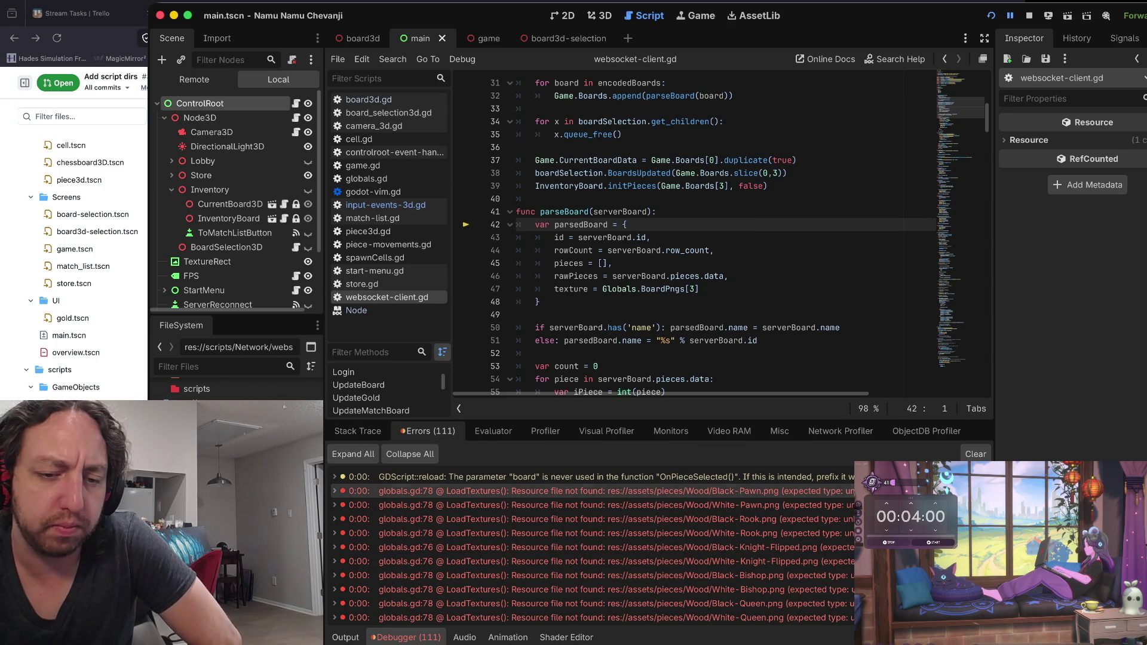
{"action": "left_click", "coordinate": [448, 491]}
{"action": "mouse_move", "coordinate": [588, 245]}
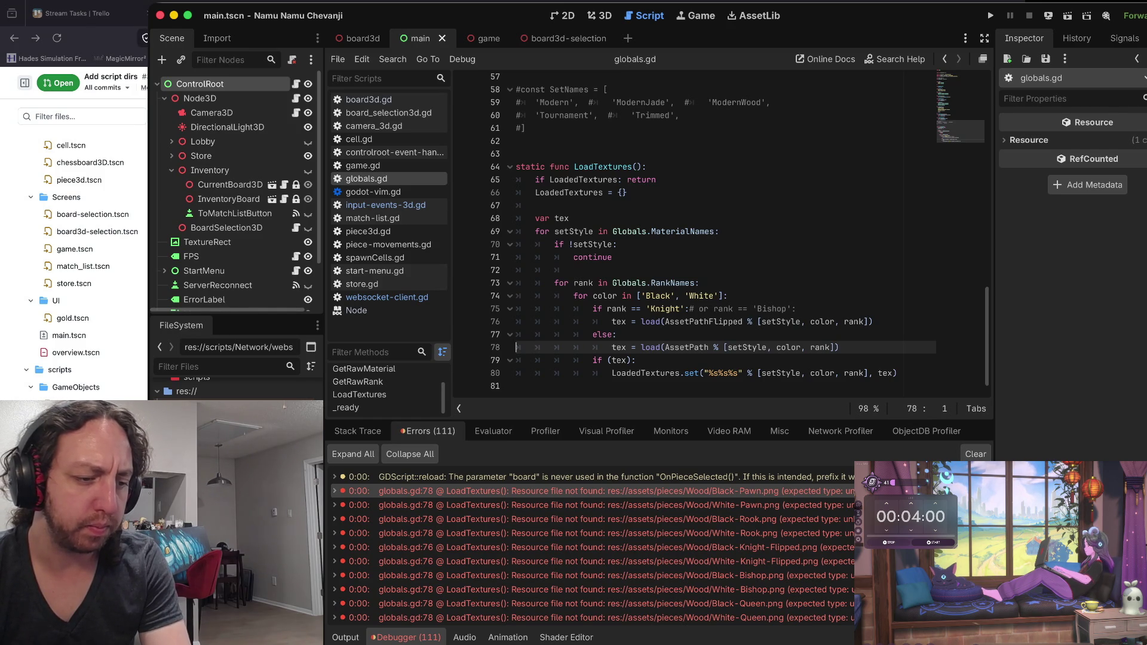
{"action": "scroll", "coordinate": [233, 389], "scroll_direction": "down", "scroll_amount": 5}
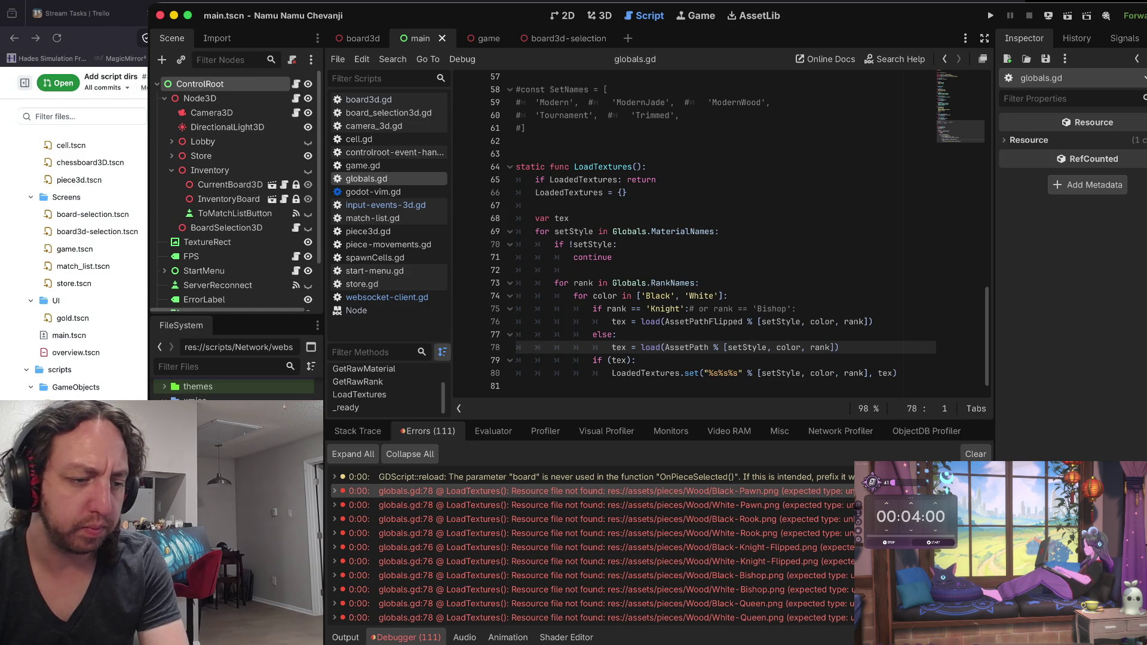
- Delete the xmisc/assets/pieces folder from the FileSystem dock and confirm removal
{"action": "left_click", "coordinate": [269, 430]}
{"action": "right_click", "coordinate": [268, 430]}
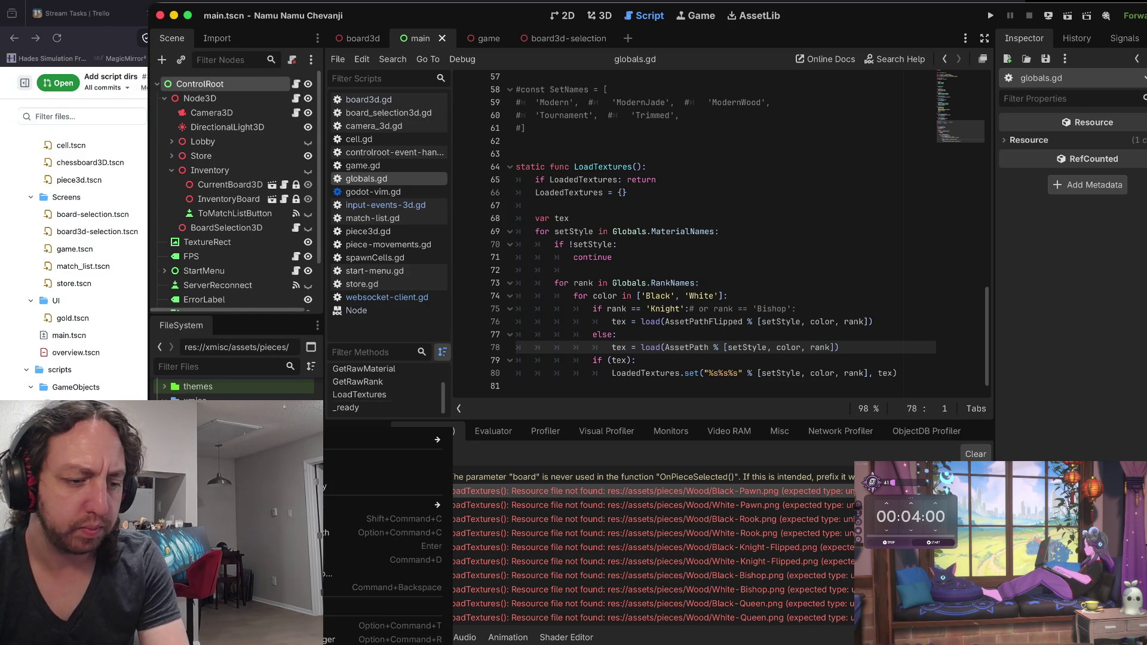
{"action": "left_click", "coordinate": [382, 587]}
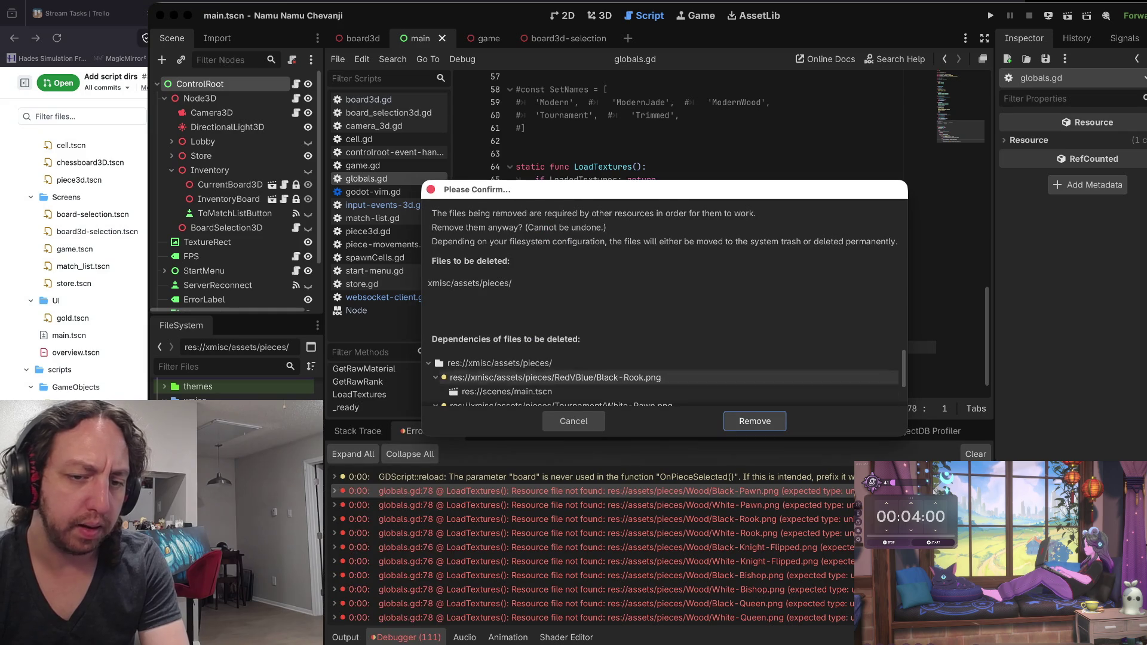
{"action": "key", "text": "Return"}
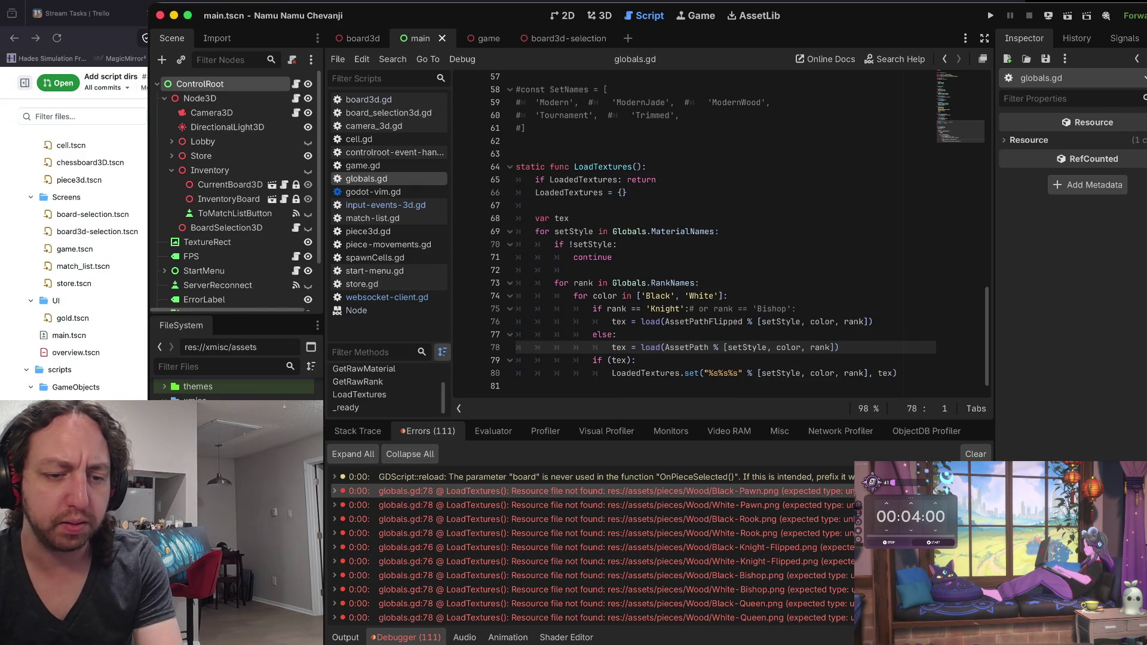
{"action": "key", "text": "super+Tab"}
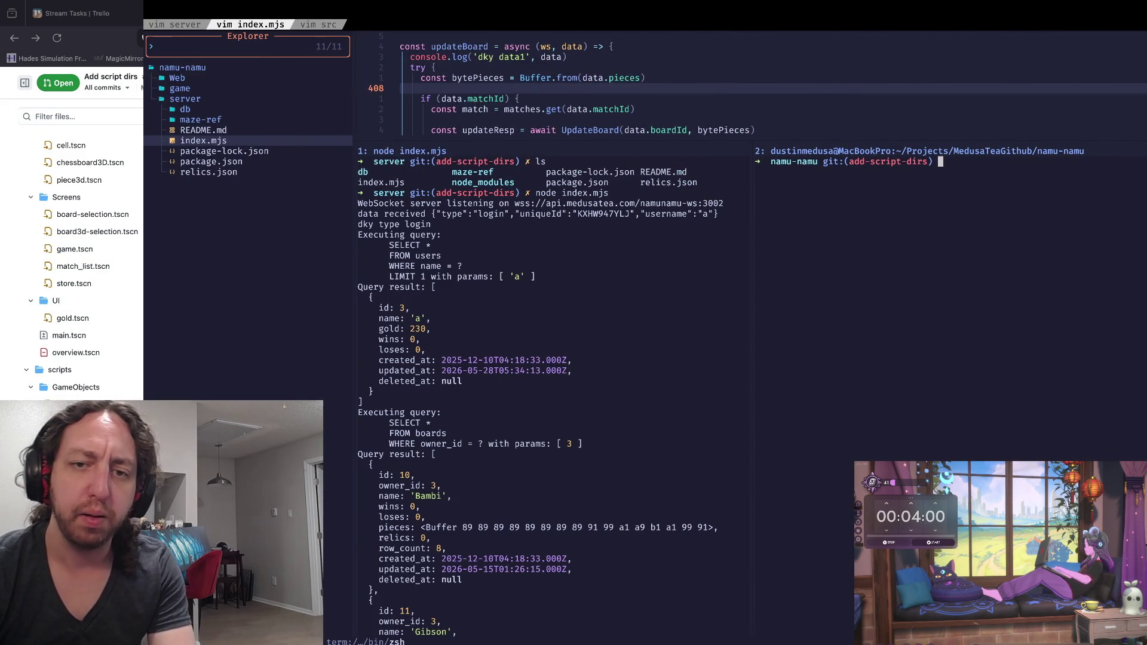
- Commit the deleted piece image files by rerunning the previous commit command
{"action": "key", "text": "Return"}
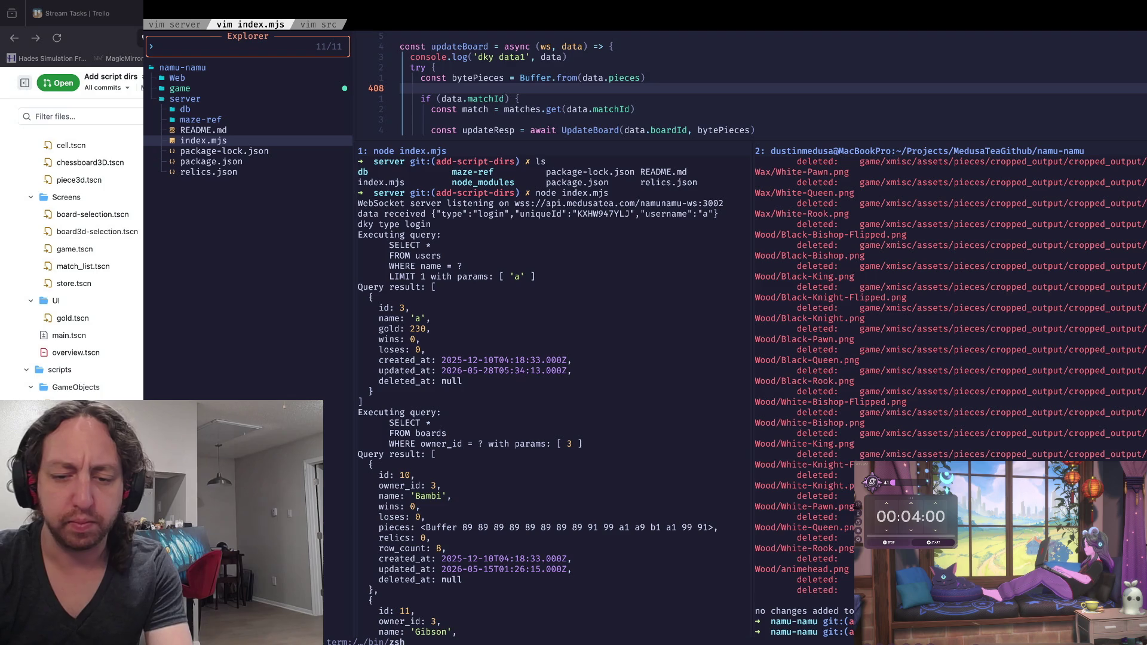
{"action": "key", "text": "Up"}
{"action": "key", "text": "Return"}
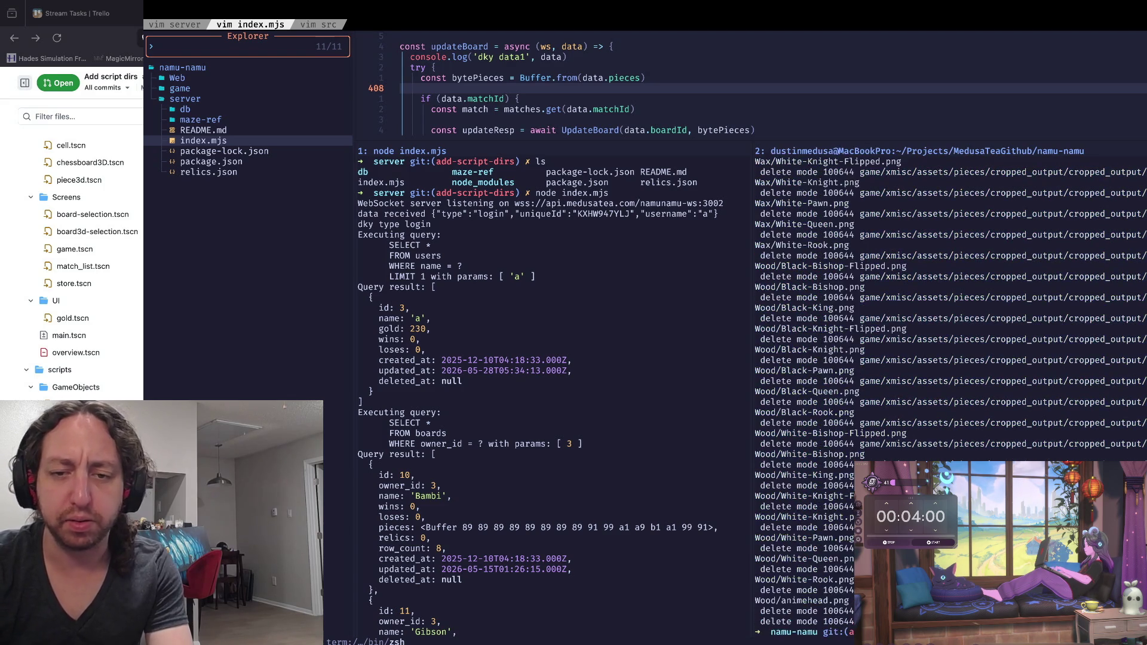
{"action": "key", "text": "ctrl+l"}
- Push the add-script-dirs branch and confirm a clean working tree with gst
{"action": "type", "text": "git push"}
{"action": "key", "text": "Return"}
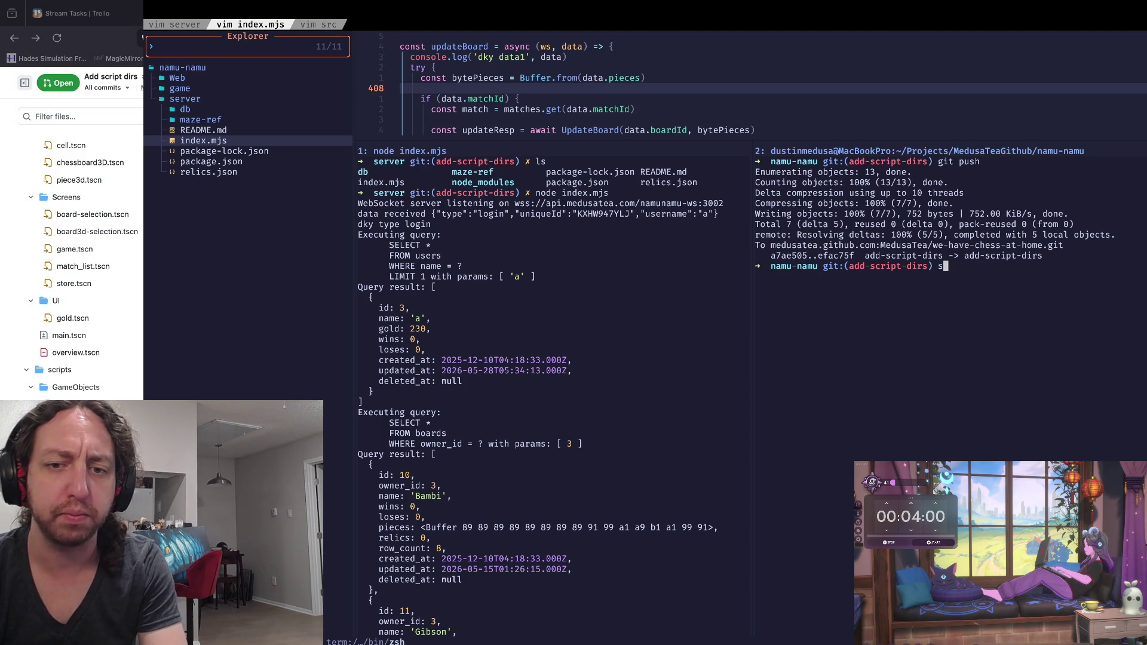
{"action": "type", "text": "ls"}
{"action": "key", "text": "Return"}
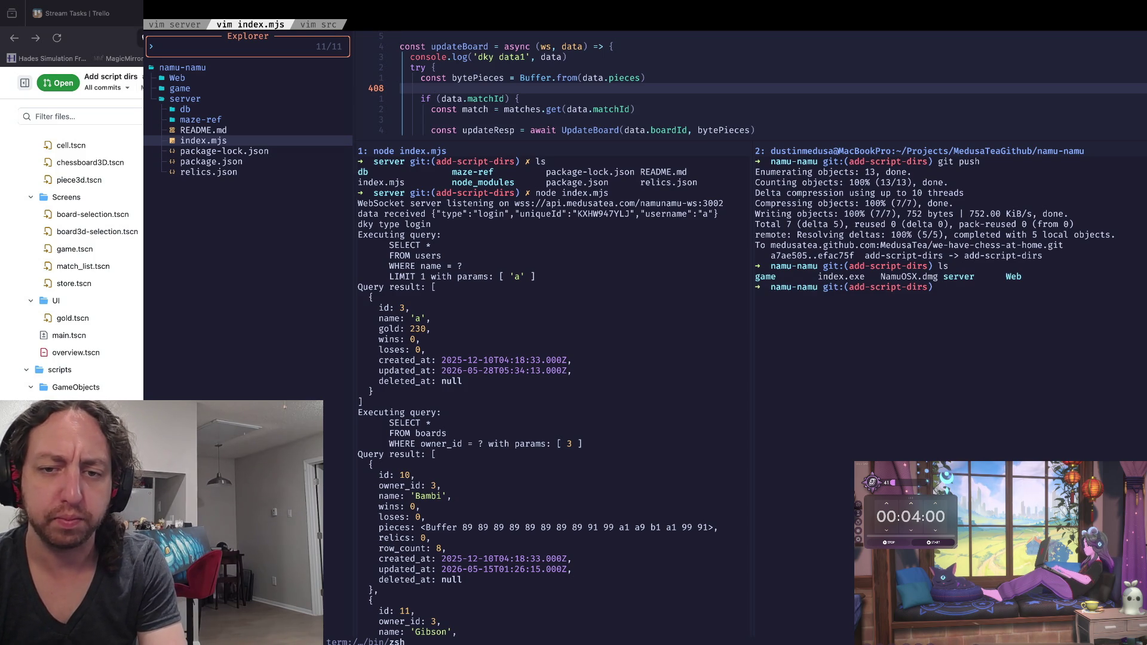
{"action": "type", "text": "gst"}
{"action": "key", "text": "Return"}
{"action": "key", "text": "super+Tab"}
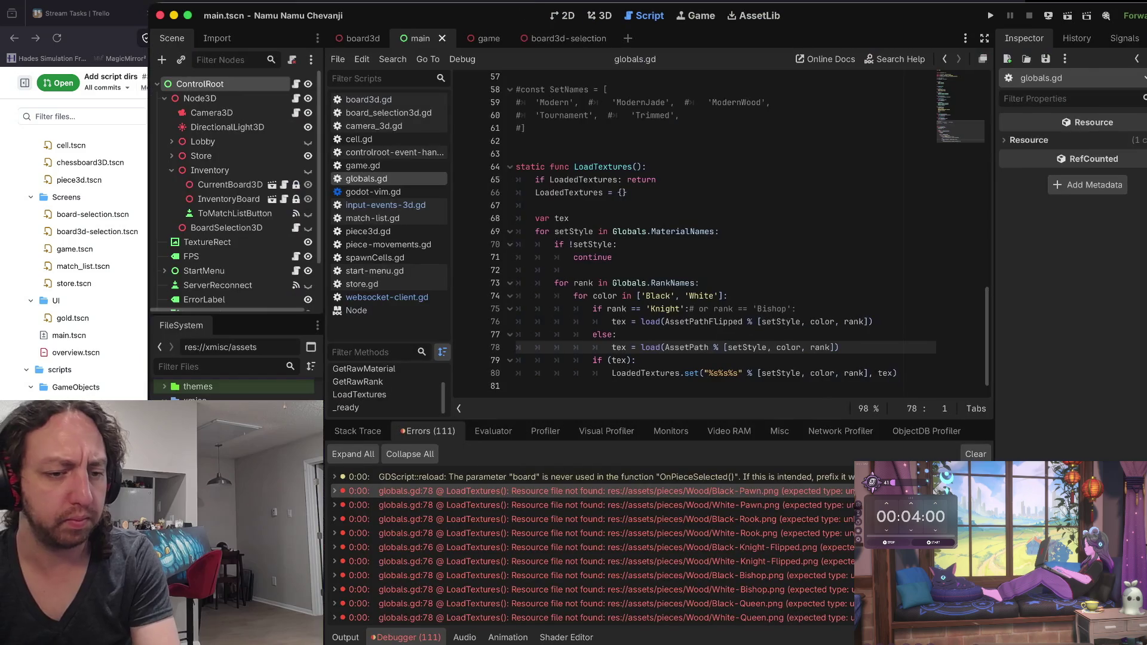
- Rerun the project to its Username login window, then go to the LoadTextures definition on line 64
{"action": "key", "text": "super+shift+o"}
{"action": "key", "text": "Escape"}
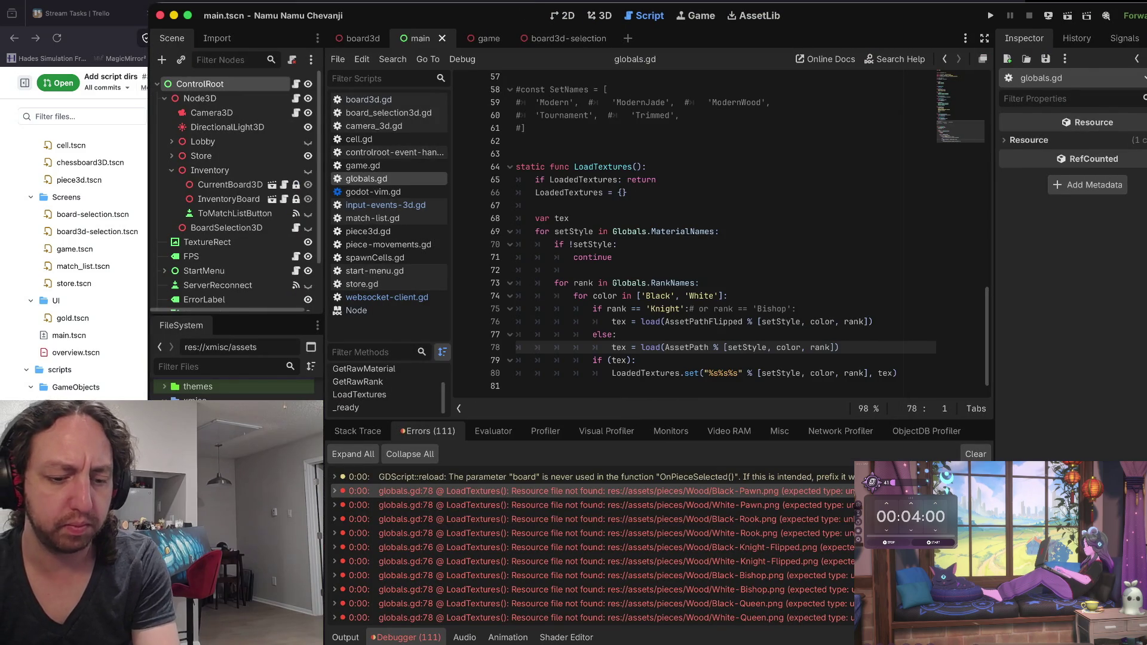
{"action": "key", "text": "super+b"}
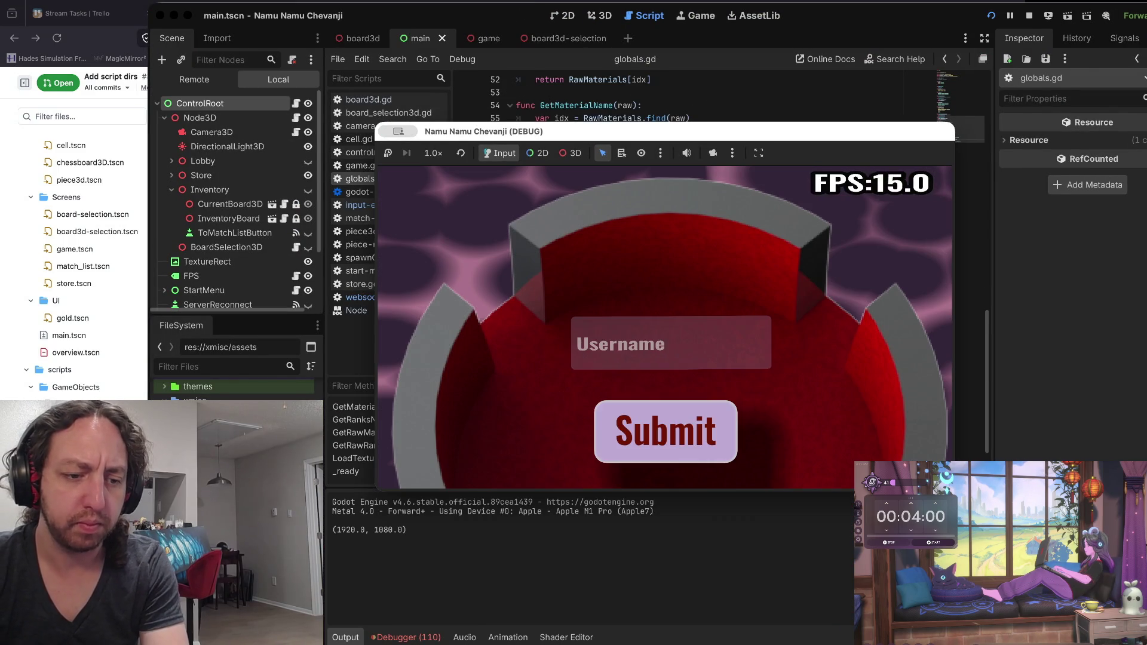
{"action": "key", "text": "super+Tab"}
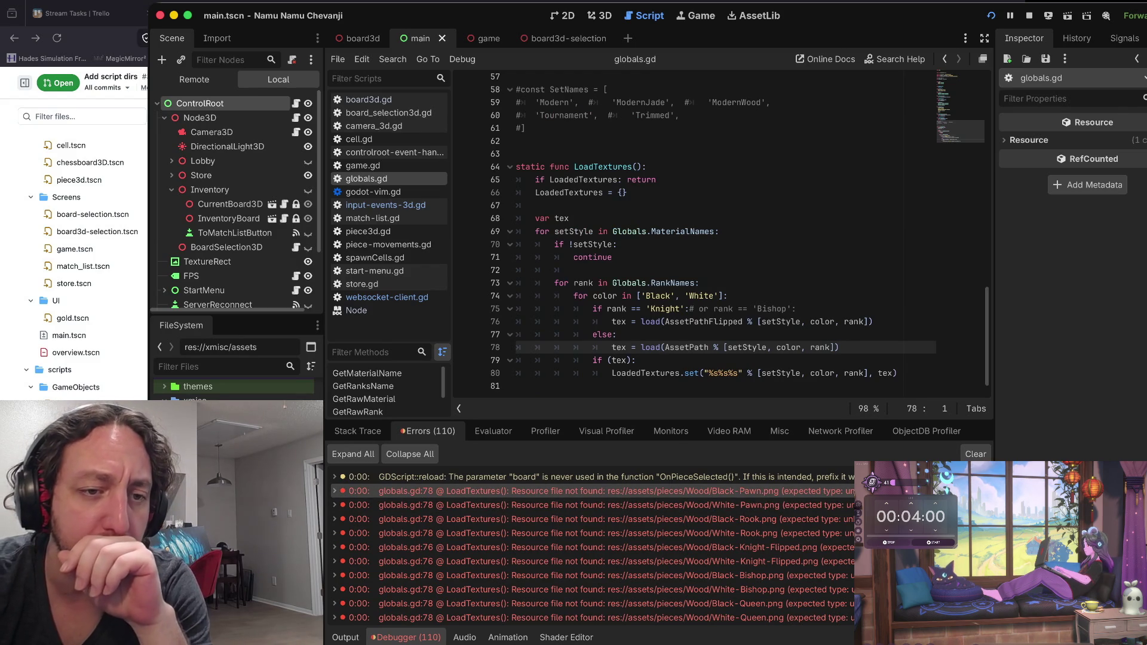
{"action": "left_click", "coordinate": [590, 167]}
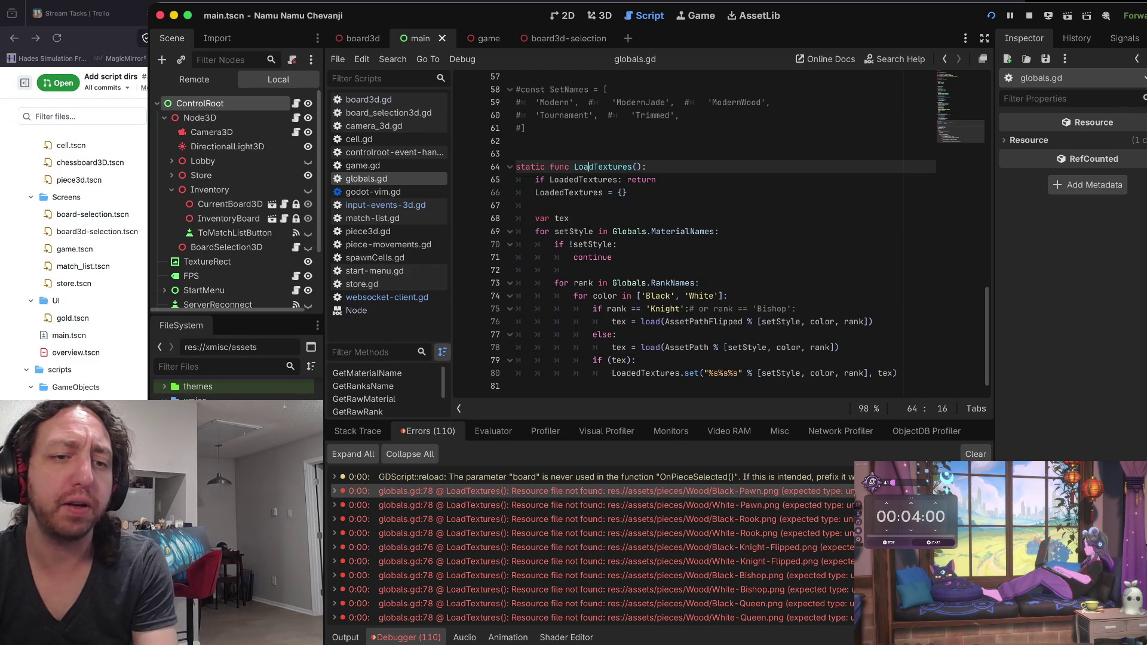
{"action": "key", "text": "ctrl+shift+f"}
- Search all scripts for 'loadtextures' and open the LoadTextures call on line 20 of globals.gd
{"action": "type", "text": "loadtextures"}
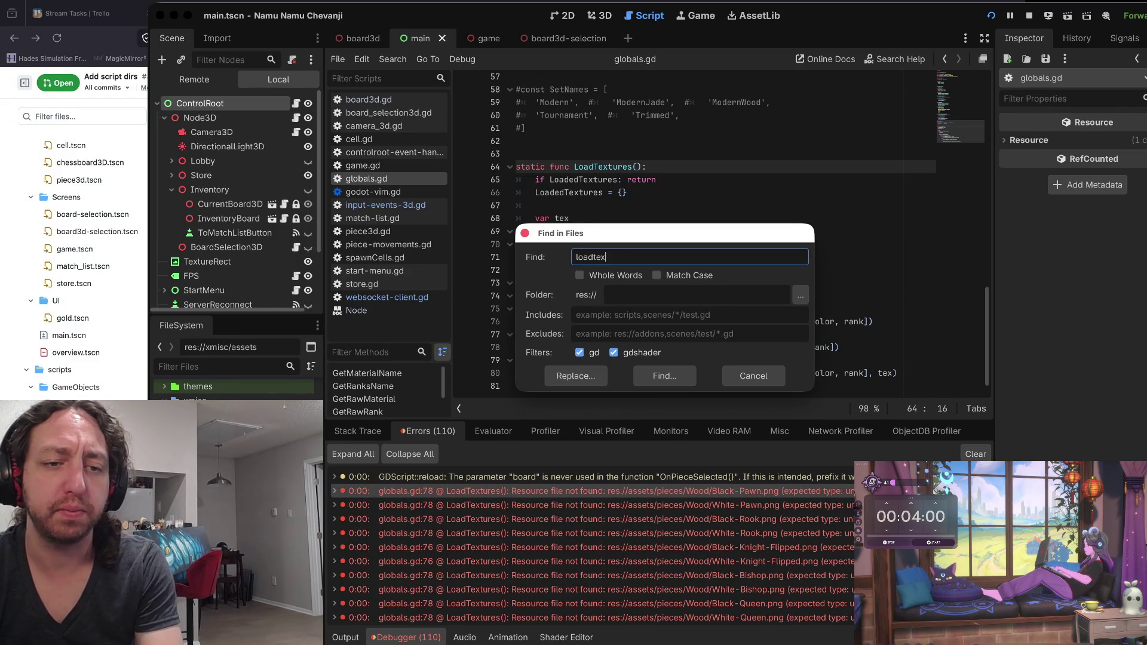
{"action": "key", "text": "Return"}
{"action": "key", "text": "Down"}
{"action": "key", "text": "Down"}
{"action": "key", "text": "Down"}
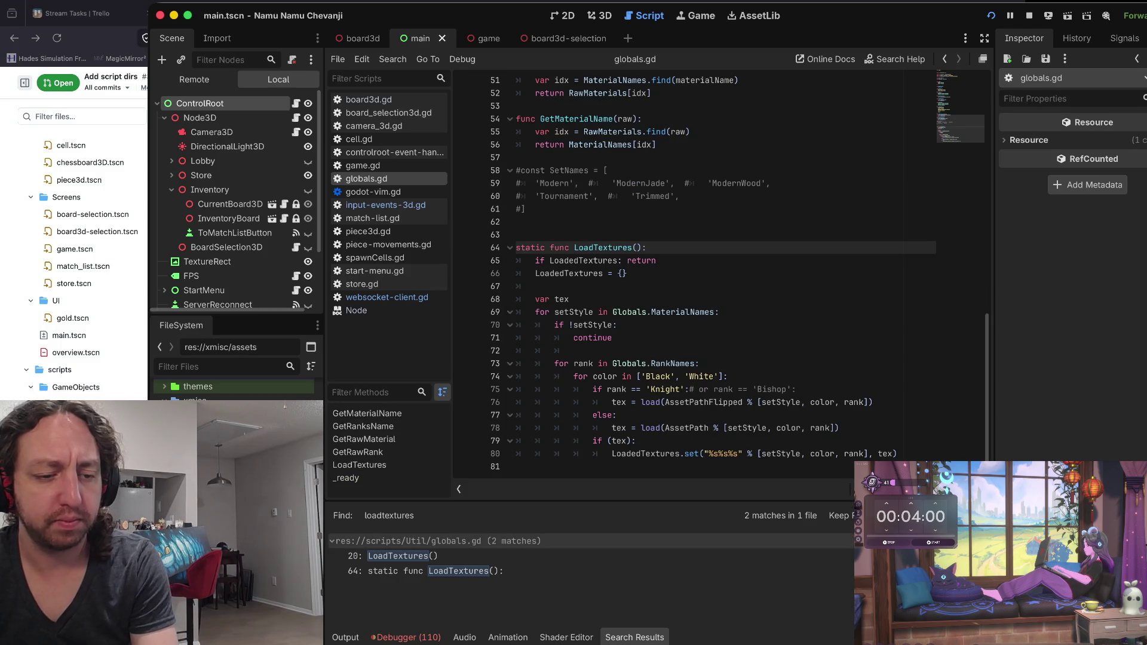
{"action": "key", "text": "Up"}
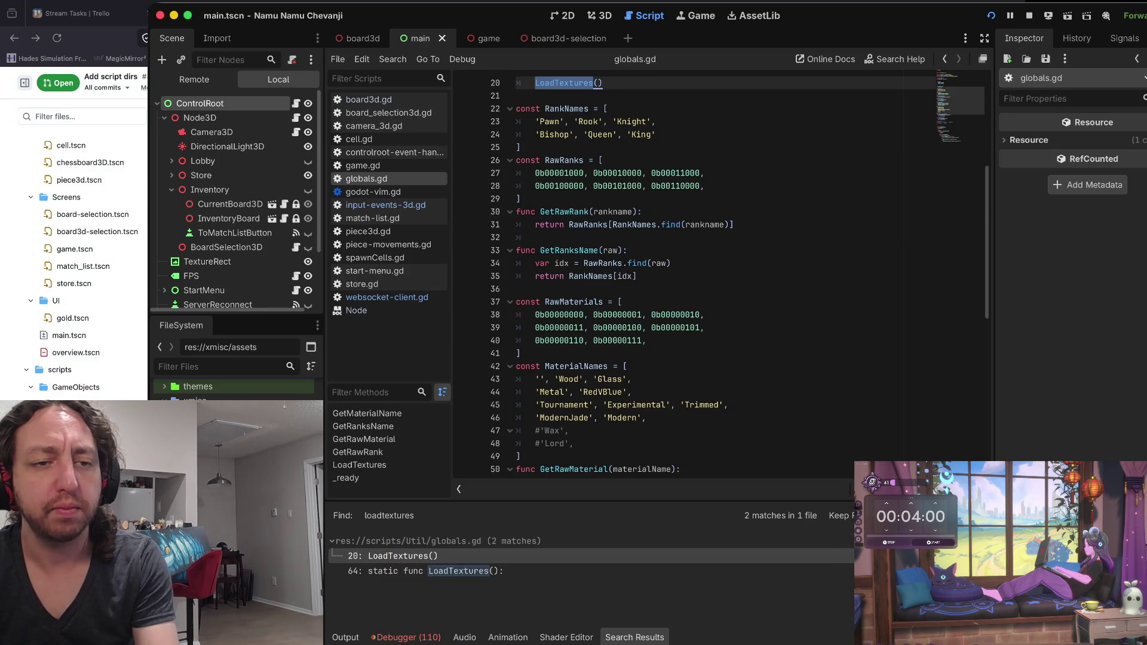
{"action": "left_click", "coordinate": [604, 263]}
{"action": "type", "text": "gg"}
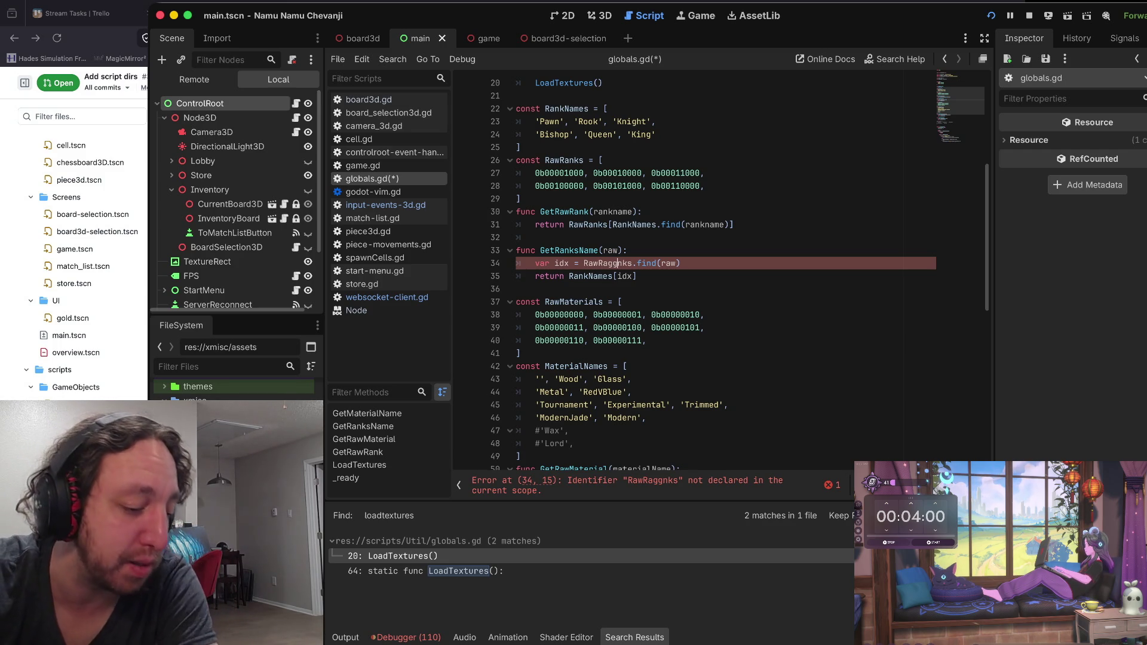
{"action": "scroll", "coordinate": [233, 388], "scroll_direction": "up", "scroll_amount": 1}
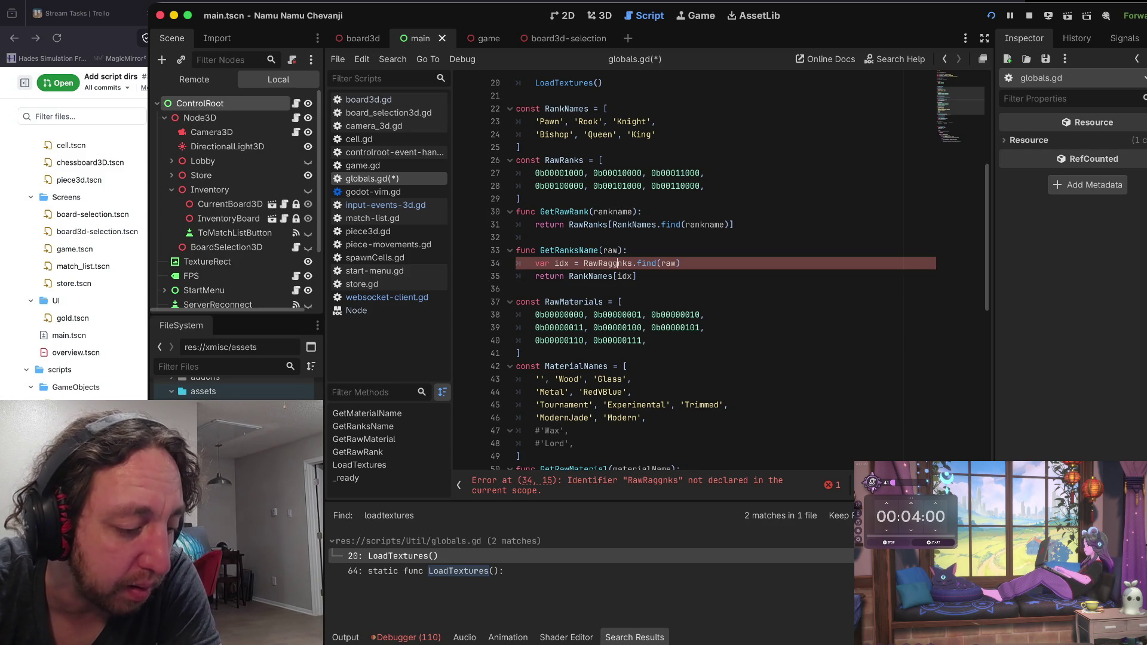
{"action": "scroll", "coordinate": [233, 388], "scroll_direction": "down", "scroll_amount": 2}
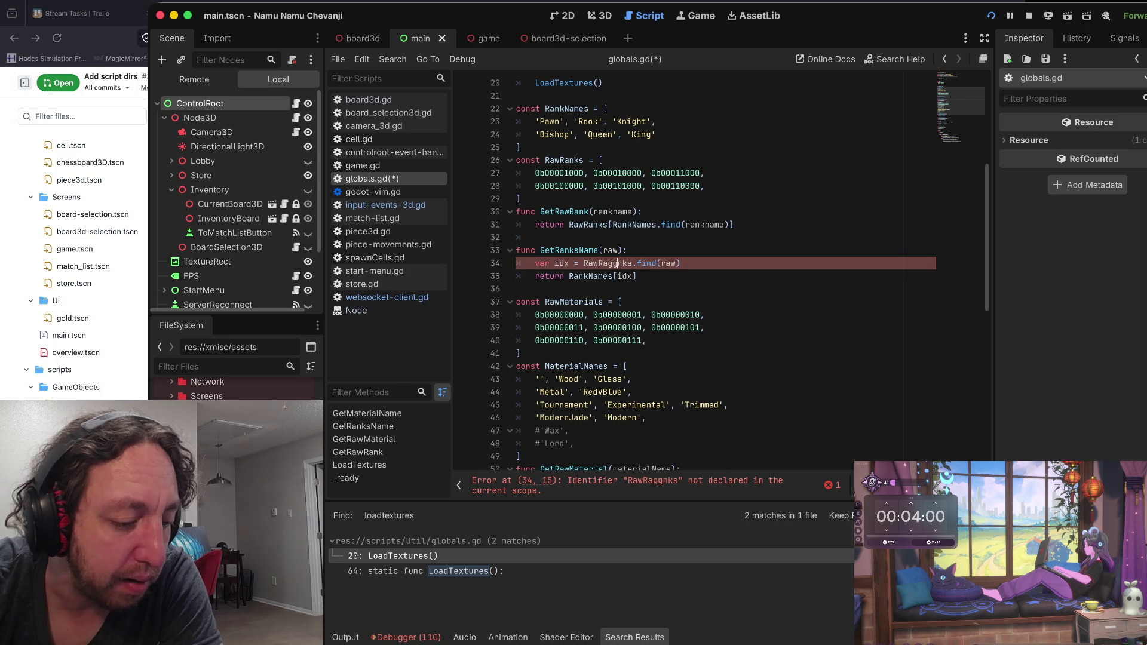
{"action": "scroll", "coordinate": [232, 388], "scroll_direction": "up", "scroll_amount": 2}
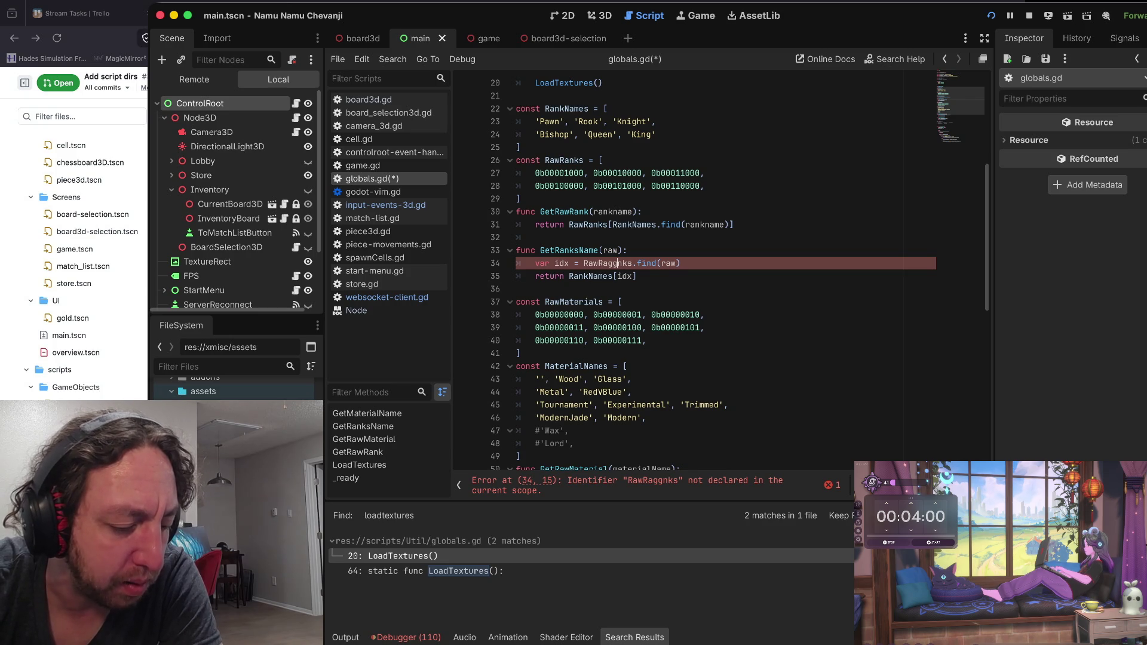
{"action": "scroll", "coordinate": [233, 388], "scroll_direction": "down", "scroll_amount": 1}
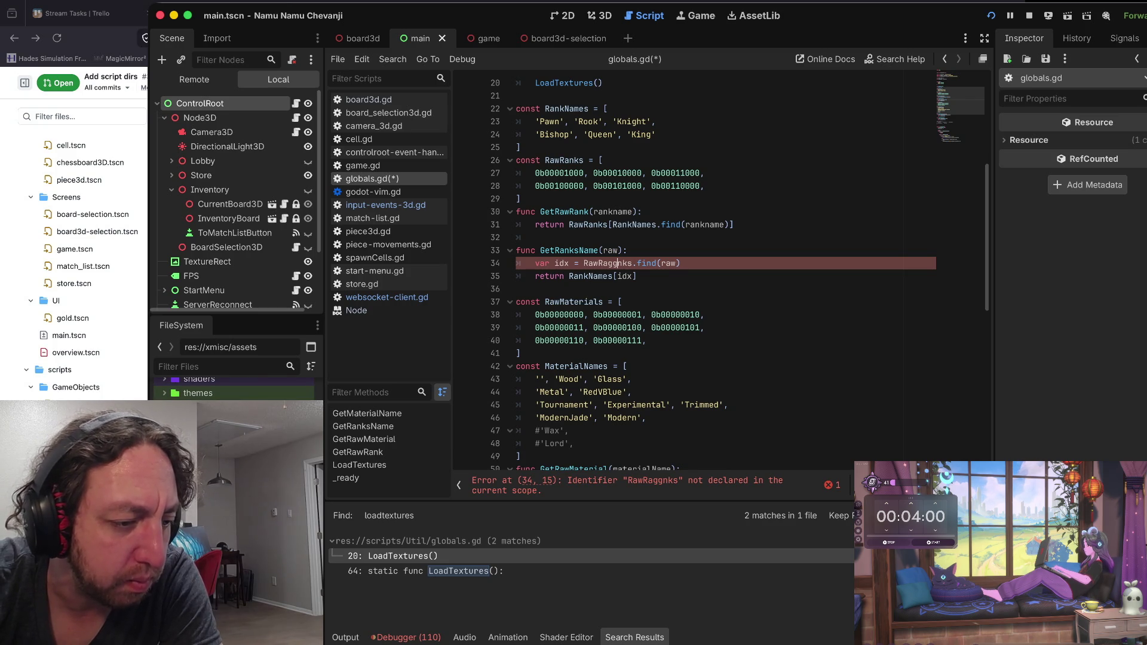
{"action": "scroll", "coordinate": [233, 388], "scroll_direction": "up", "scroll_amount": 2}
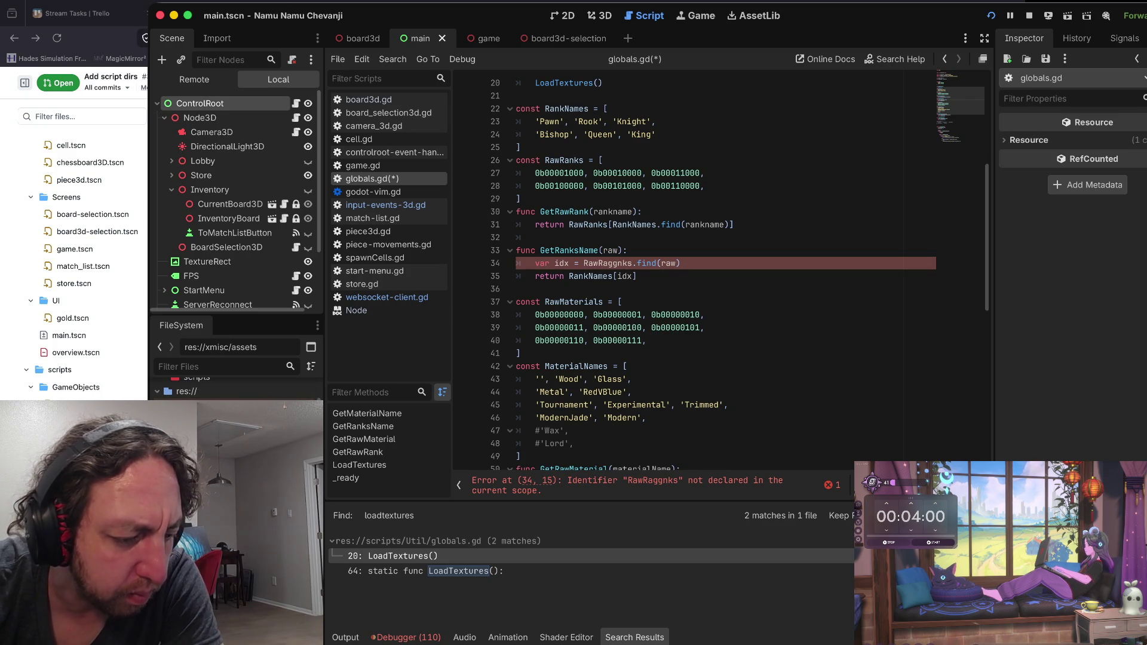
- Move the addons folder from xmisc to res://, then quit the editor
{"action": "left_click", "coordinate": [233, 405]}
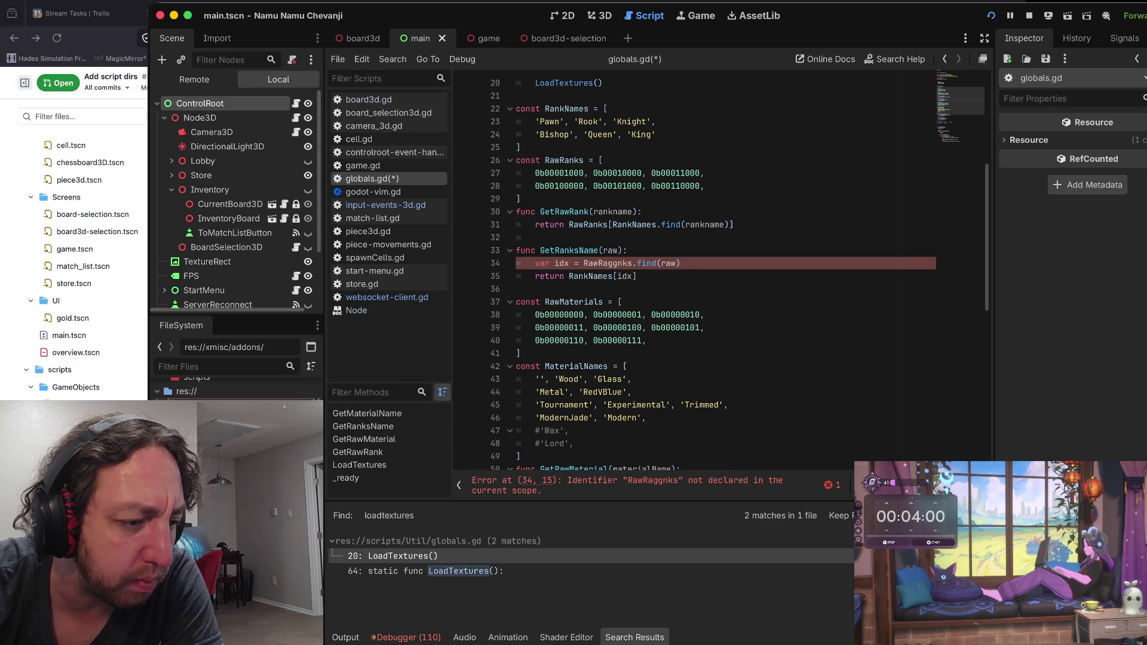
{"action": "left_click_drag", "start_coordinate": [233, 405], "coordinate": [191, 393]}
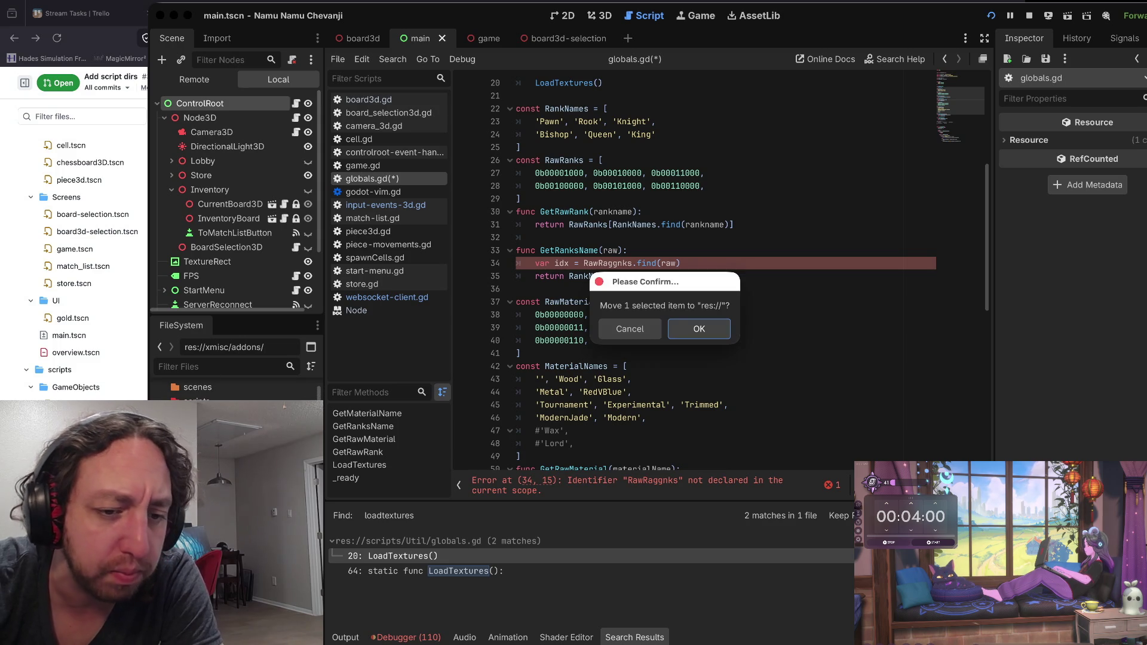
{"action": "key", "text": "Return"}
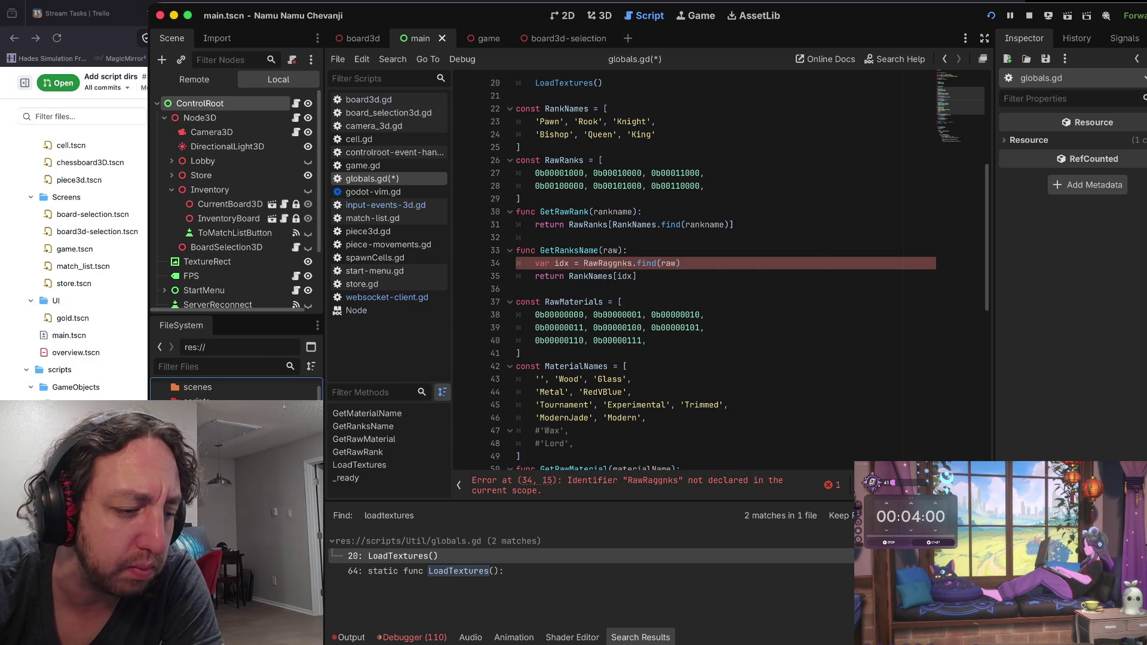
{"action": "left_click", "coordinate": [613, 276]}
{"action": "type", "text": "kk"}
{"action": "key", "text": "super+q"}
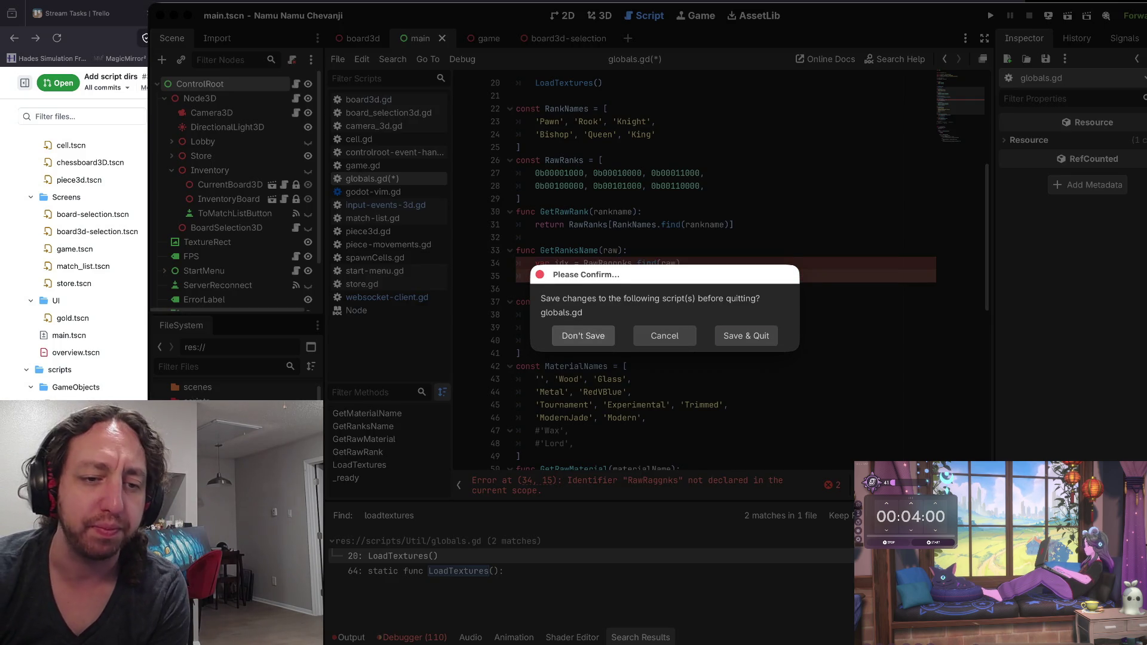
- Choose Don't Save for globals.gd, then open Namu Namu Chevanji from the Project Manager
{"action": "left_click", "coordinate": [583, 336]}
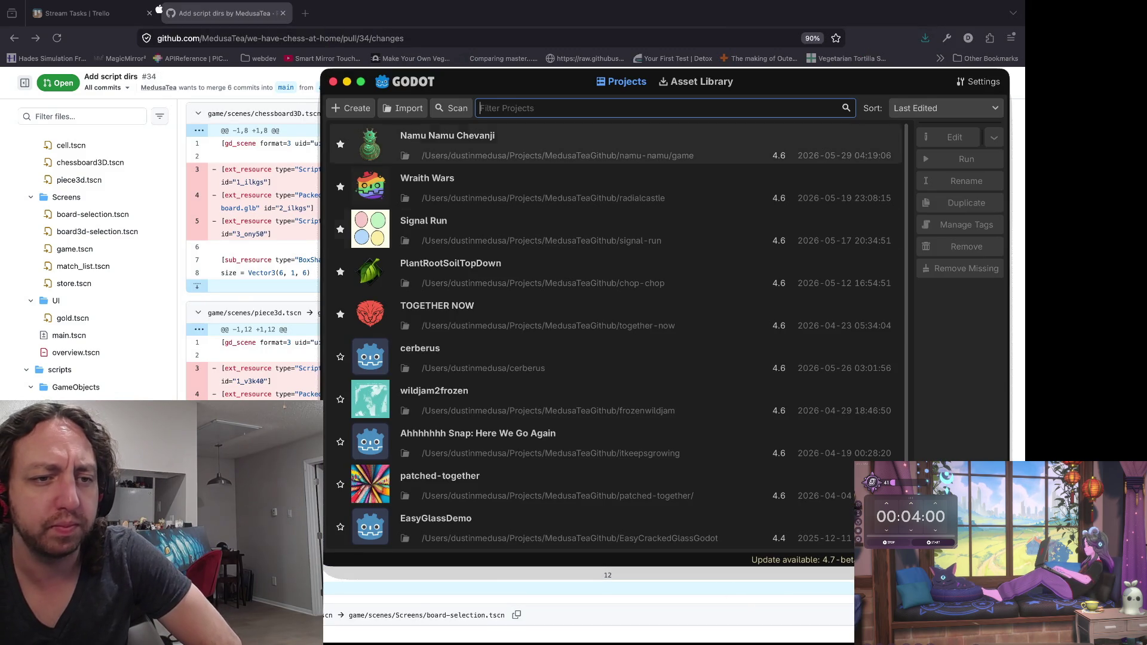
{"action": "double_click", "coordinate": [447, 144]}
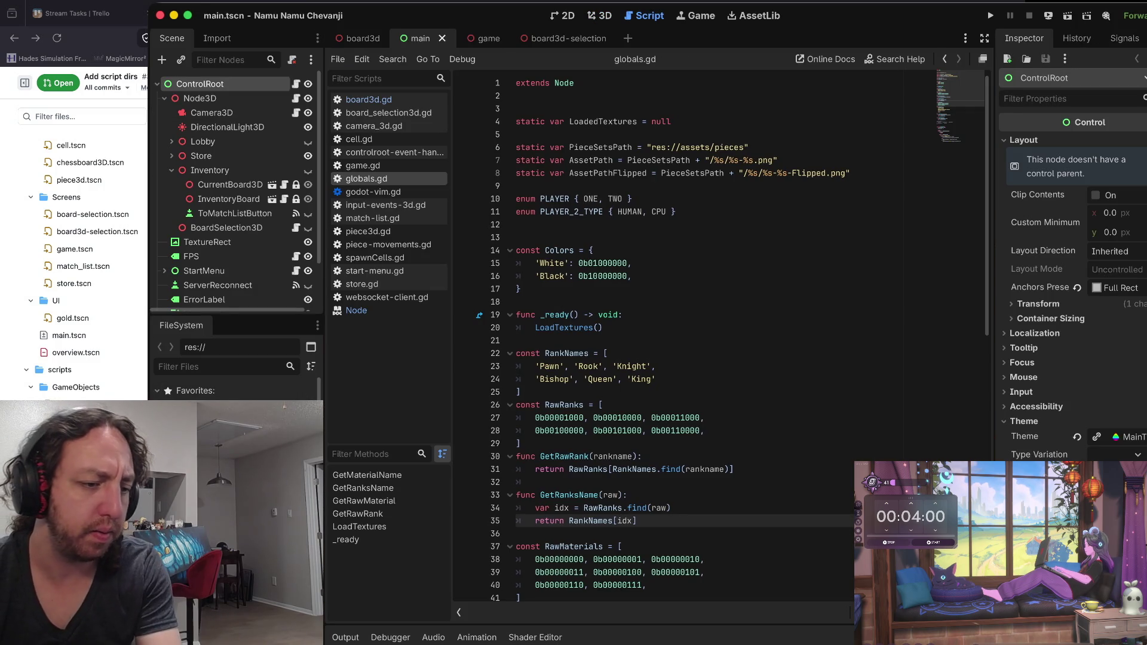
- Run and stop the game, then follow the missing Black-Pawn.png error to LoadTextures in globals.gd
{"action": "left_click", "coordinate": [606, 353]}
{"action": "key", "text": "super+b"}
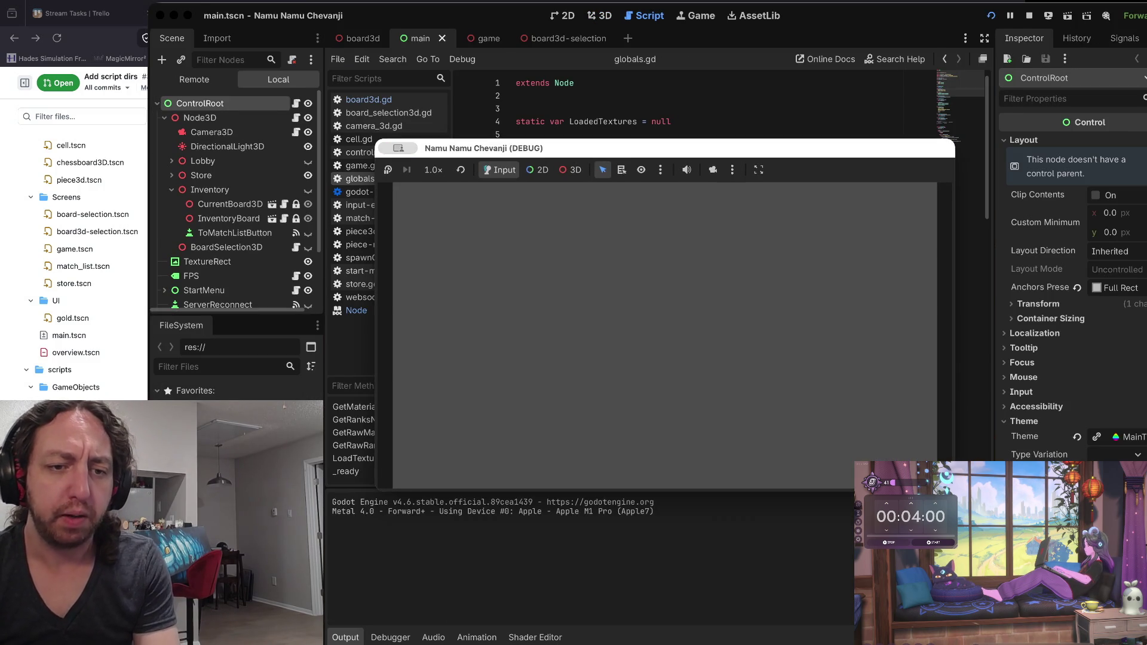
{"action": "type", "text": "a"}
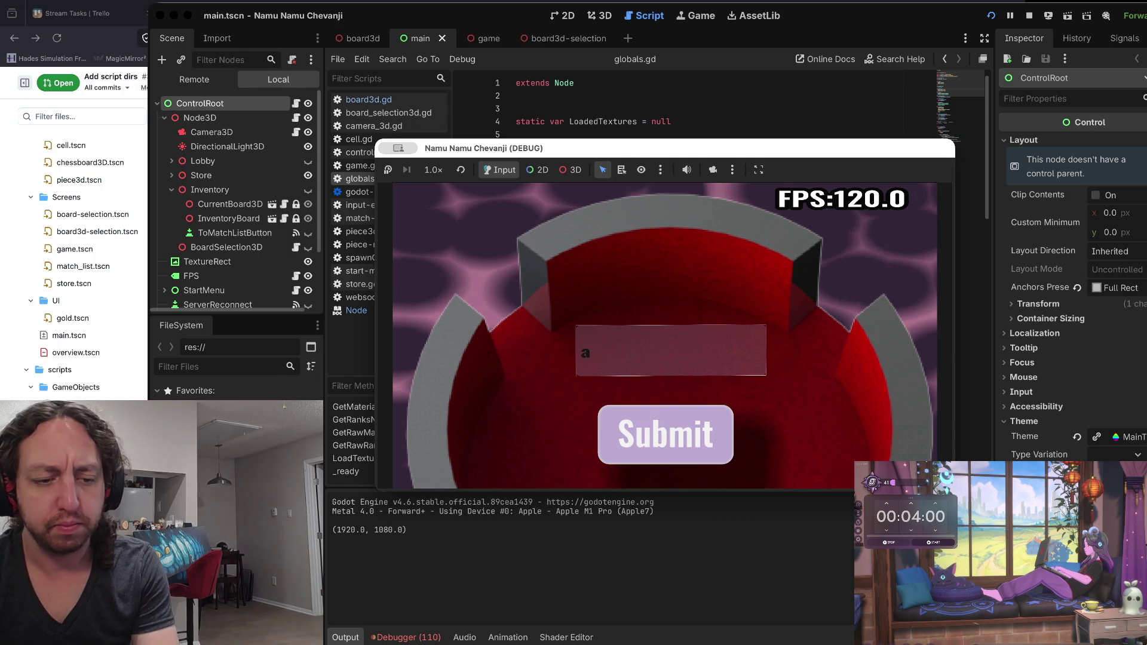
{"action": "key", "text": "Return"}
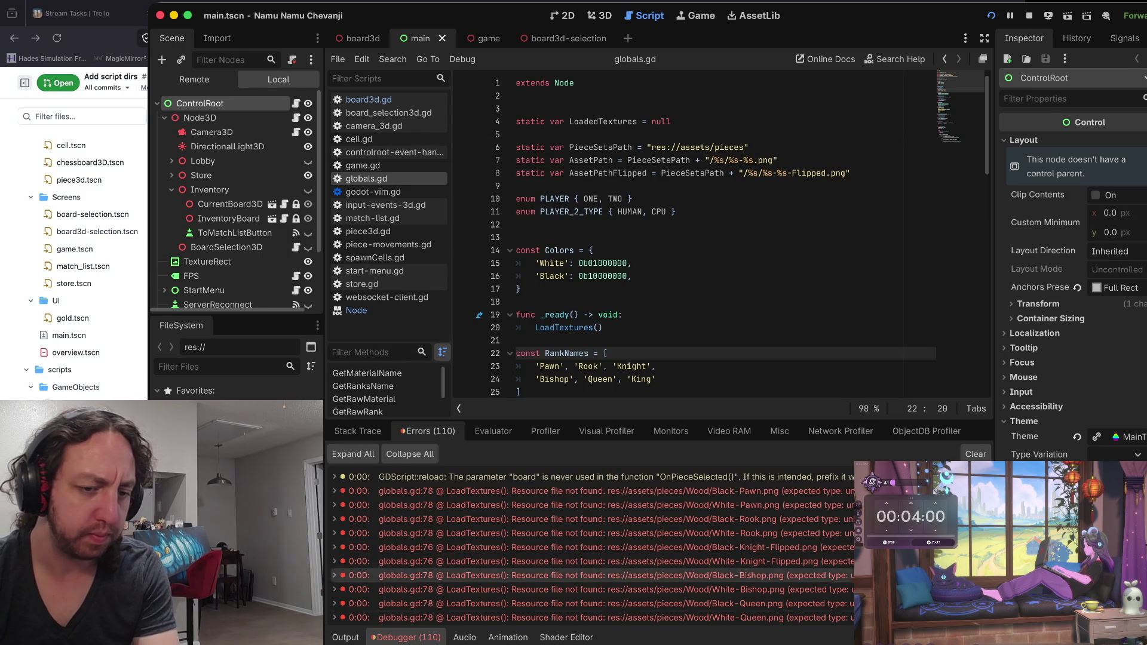
{"action": "left_click", "coordinate": [538, 490]}
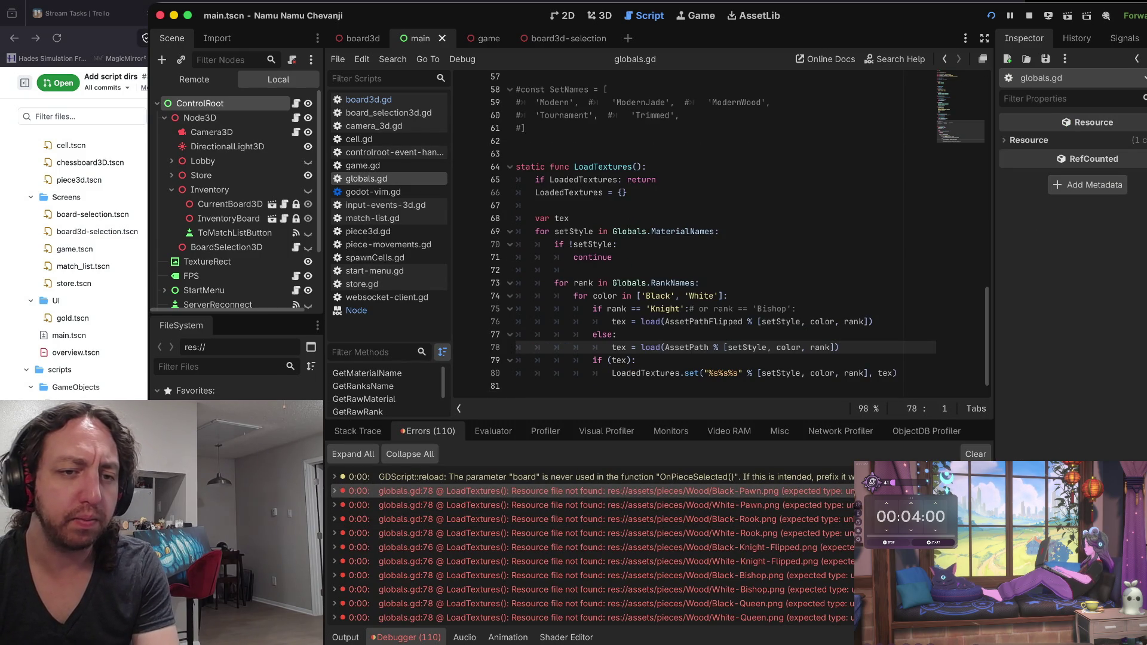
{"action": "left_click", "coordinate": [517, 154]}
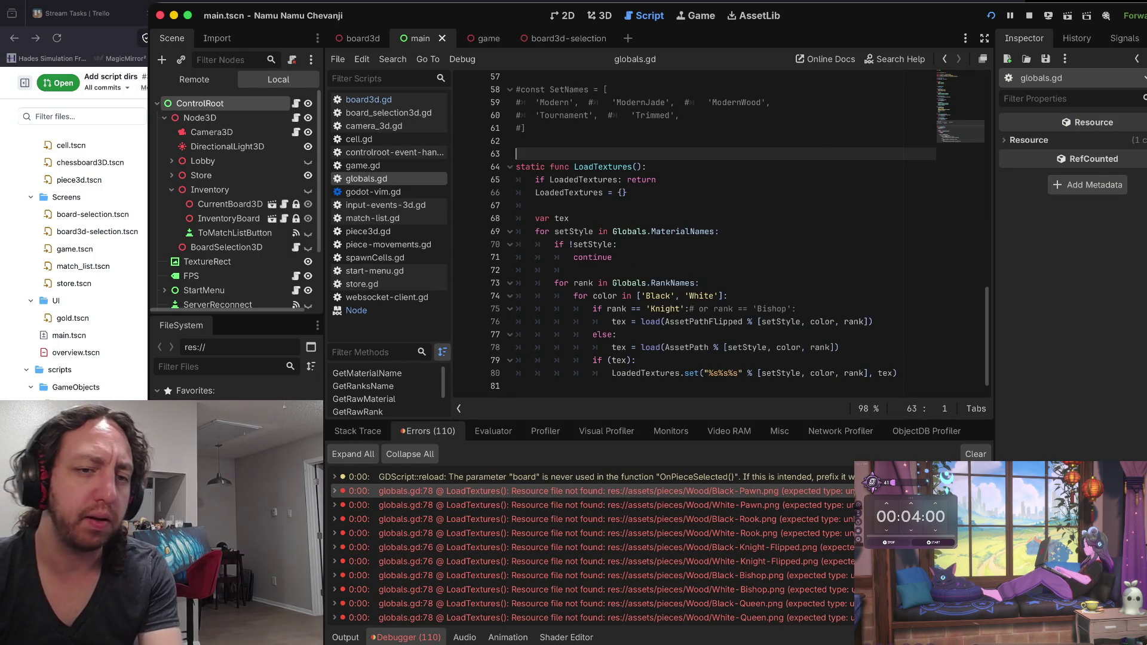
{"action": "left_click", "coordinate": [593, 167]}
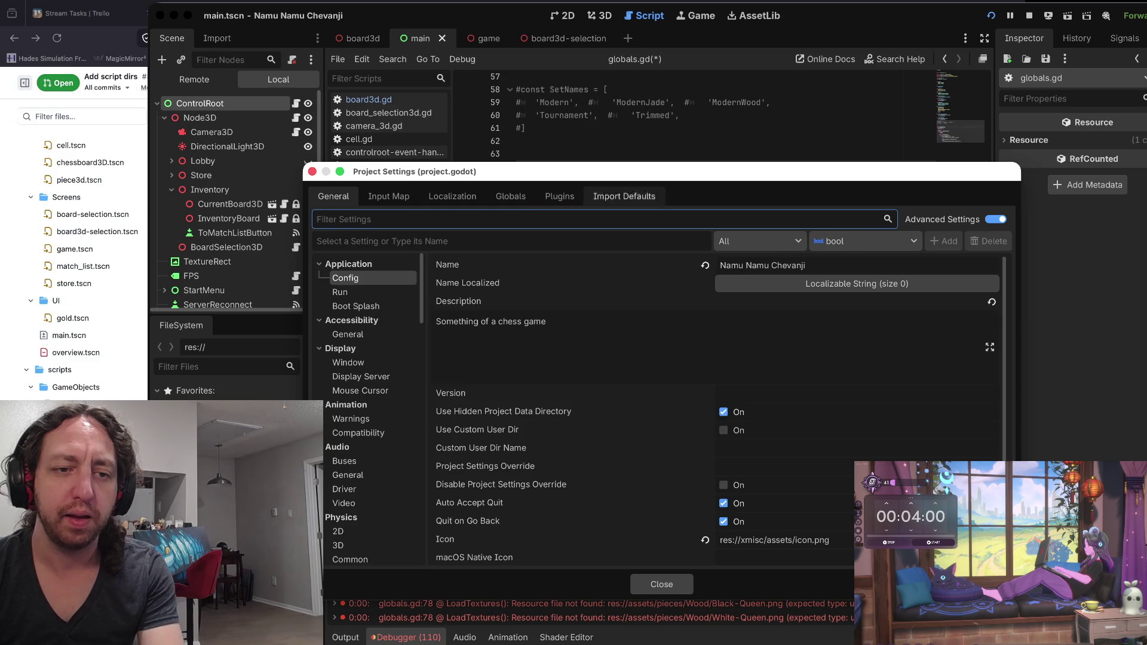
- Enable the godot-vim plugin in Plugins, then jump to where LoadTextures is called
{"action": "left_click", "coordinate": [559, 196]}
{"action": "left_click", "coordinate": [329, 257]}
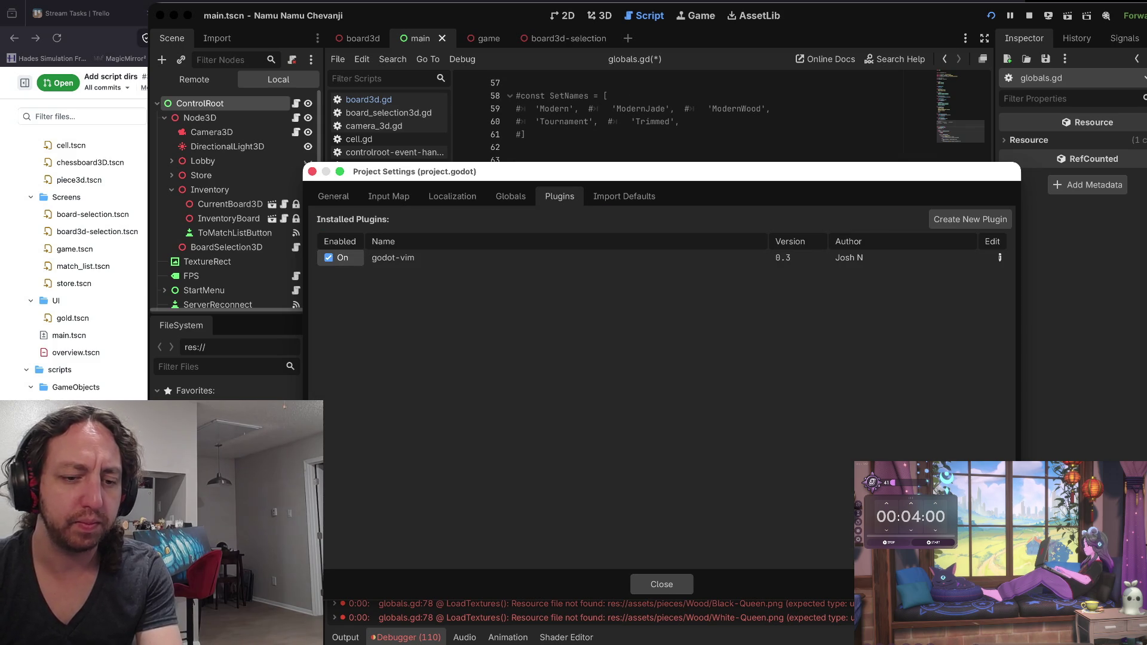
{"action": "left_click", "coordinate": [661, 584]}
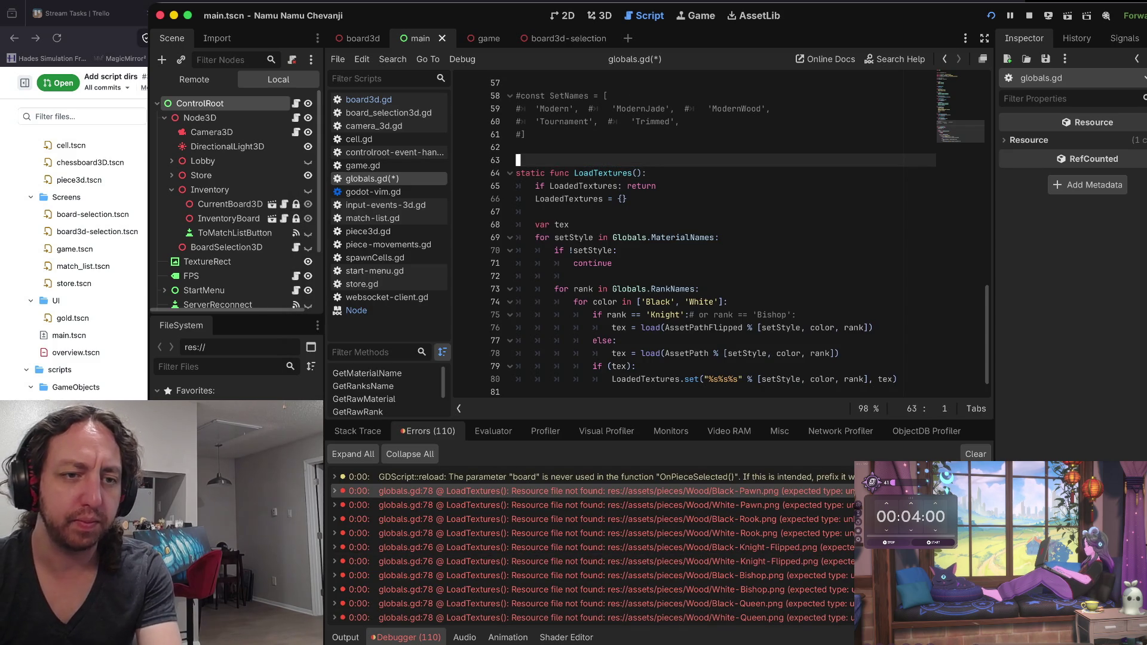
{"action": "key", "text": "j"}
{"action": "key", "text": "j"}
{"action": "key", "text": "k"}
{"action": "key", "text": "k"}
{"action": "key", "text": "j"}
{"action": "key", "text": "w"}
{"action": "key", "text": "w"}
{"action": "key", "text": "numbersign"}
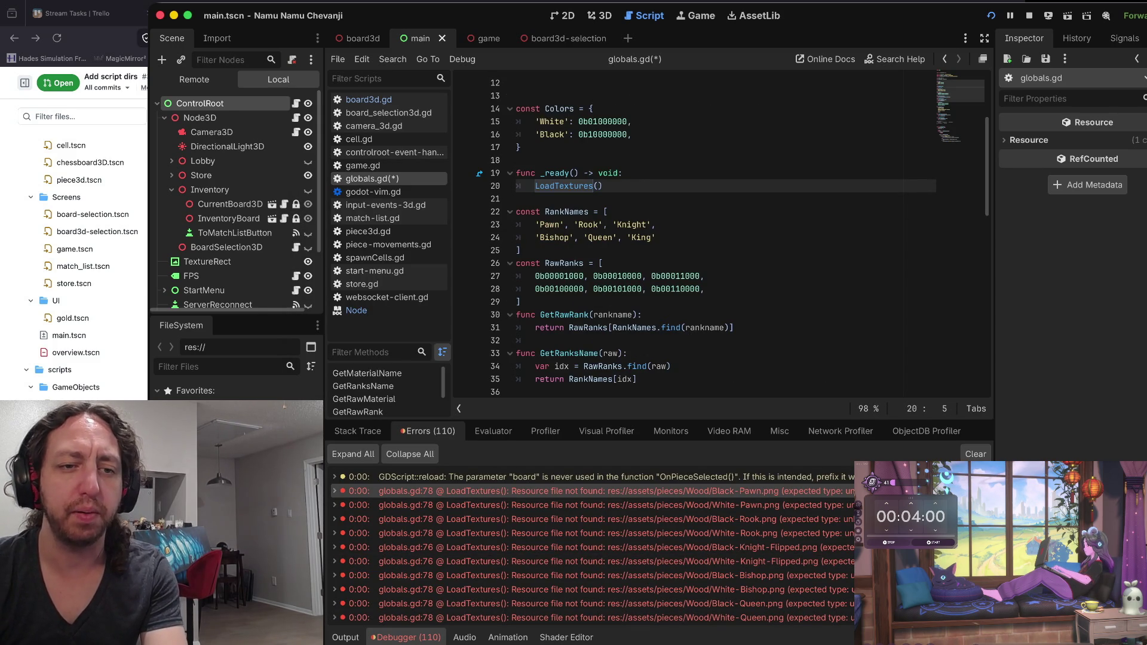
- Comment out the LoadTextures call in _ready, add a pass line, and save globals.gd
{"action": "key", "text": "k"}
{"action": "key", "text": "V"}
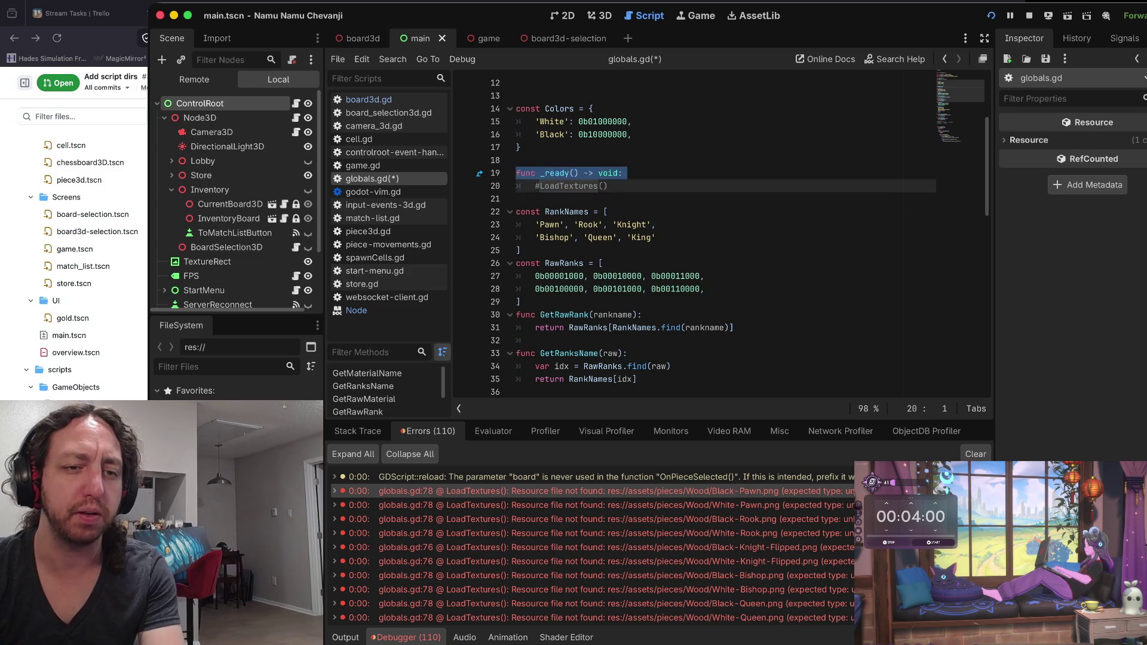
{"action": "key", "text": "j"}
{"action": "key", "text": "j"}
{"action": "key", "text": "d"}
{"action": "key", "text": "u"}
{"action": "key", "text": "j"}
{"action": "key", "text": "ctrl+k"}
{"action": "key", "text": "k"}
{"action": "key", "text": "A"}
{"action": "key", "text": "Return"}
{"action": "type", "text": "pass"}
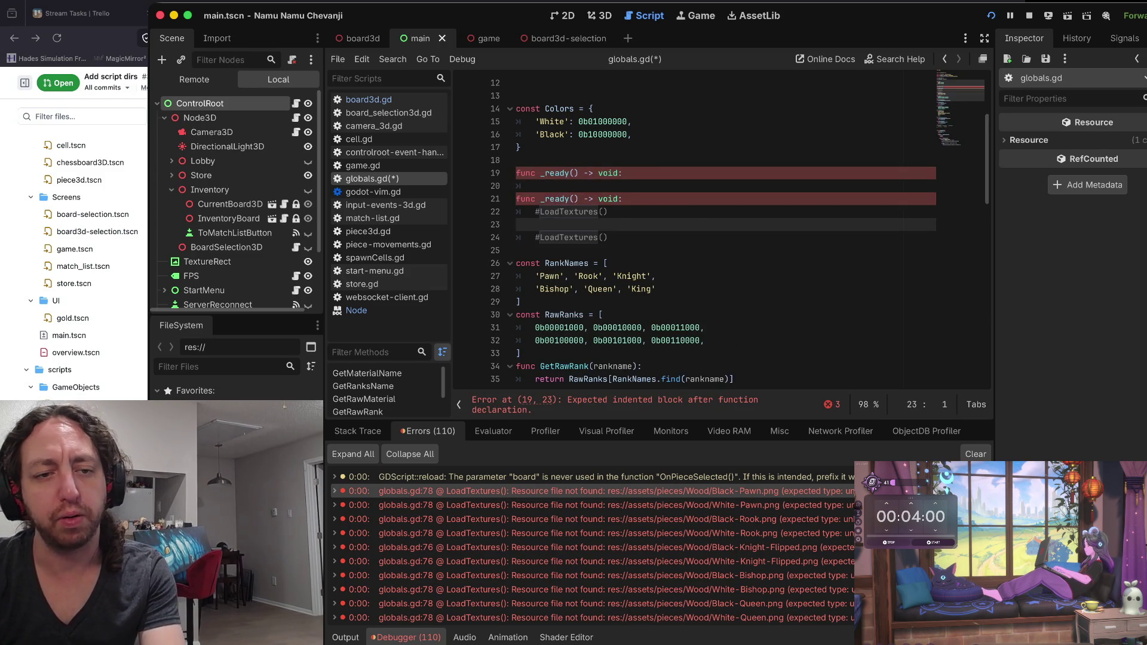
{"action": "key", "text": "Escape"}
{"action": "key", "text": "j"}
{"action": "key", "text": "asterisk"}
{"action": "key", "text": "ctrl+s"}
- Remove the whole _ready block with its commented call, save, and rerun the game
{"action": "key", "text": "n"}
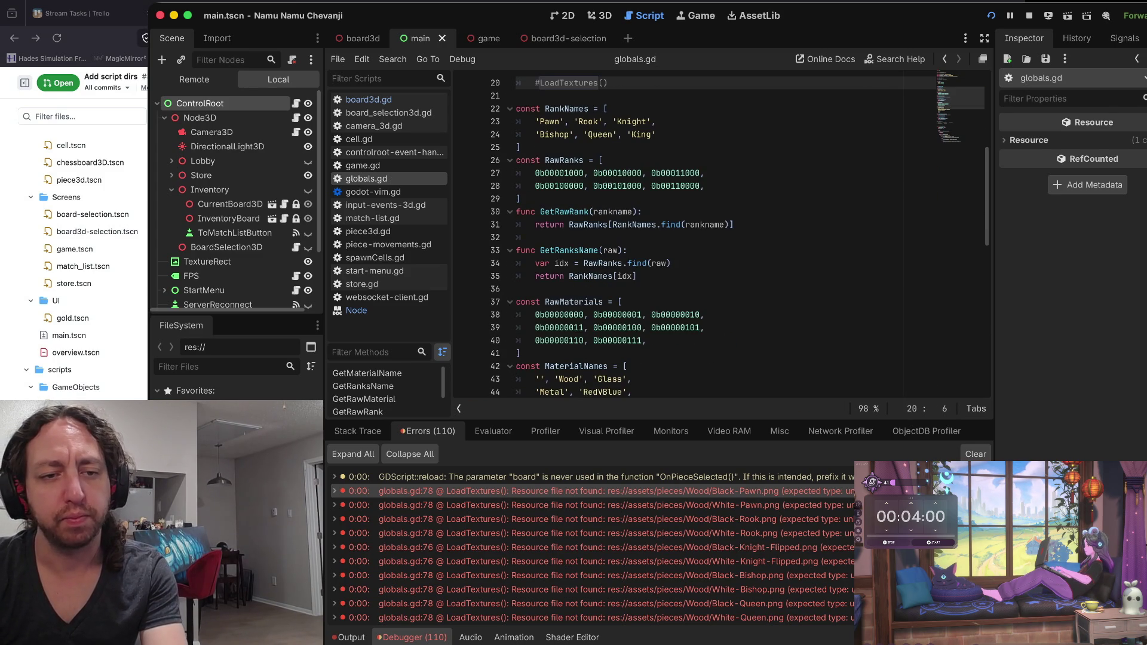
{"action": "key", "text": "u"}
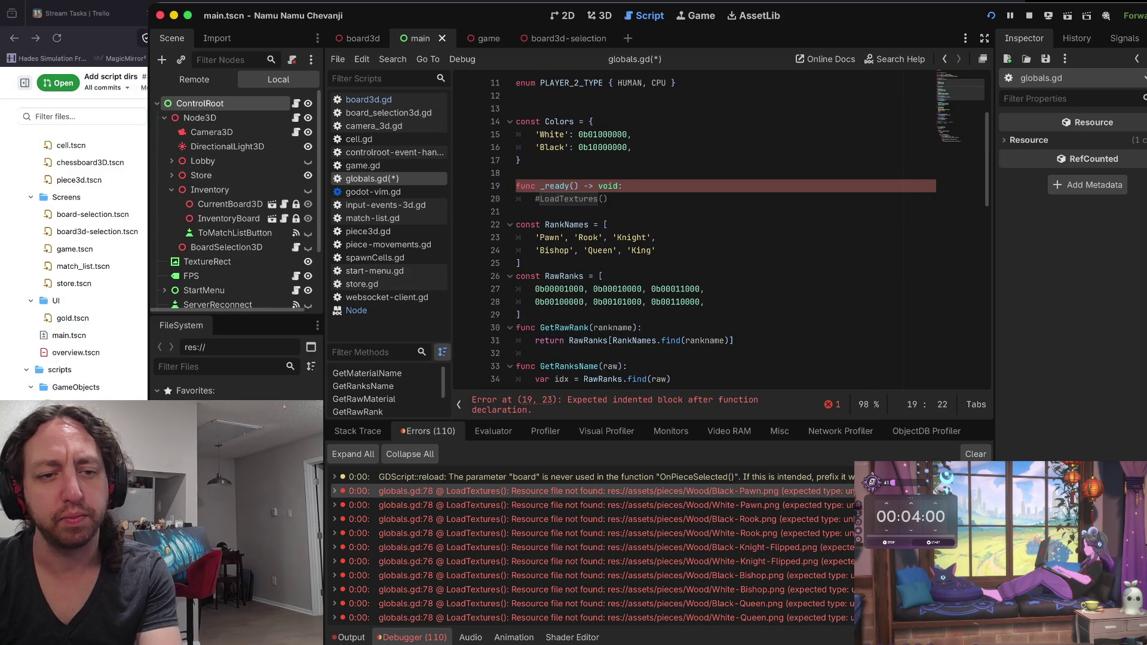
{"action": "key", "text": "d"}
{"action": "key", "text": "d"}
{"action": "key", "text": "d"}
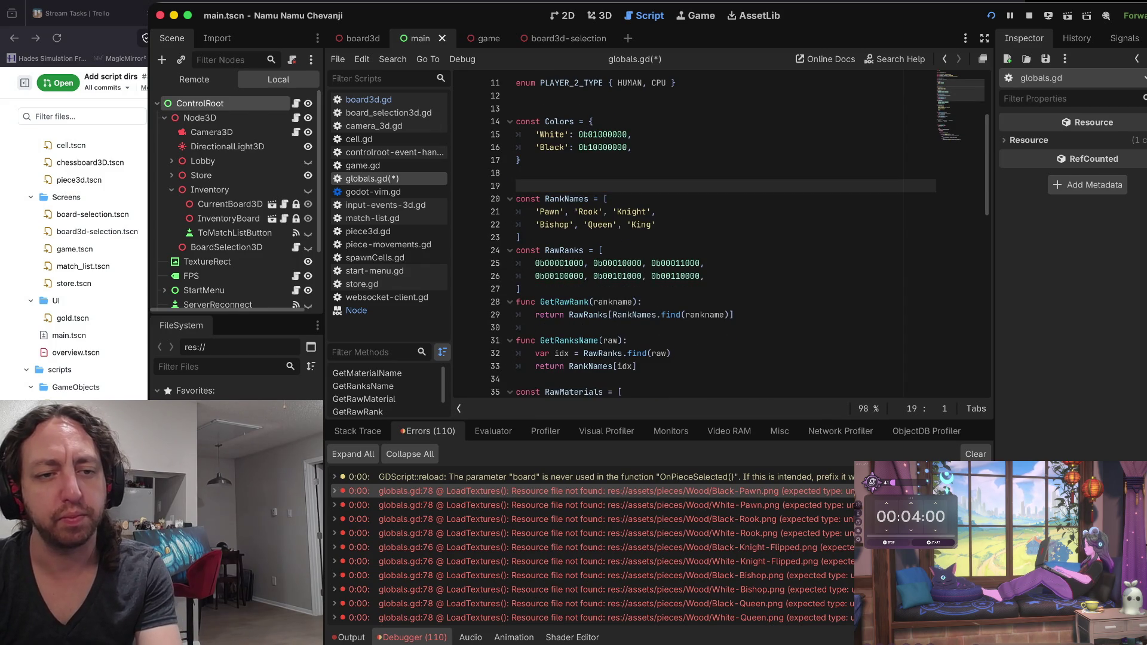
{"action": "key", "text": "d"}
{"action": "key", "text": "d"}
{"action": "key", "text": "u"}
{"action": "key", "text": "u"}
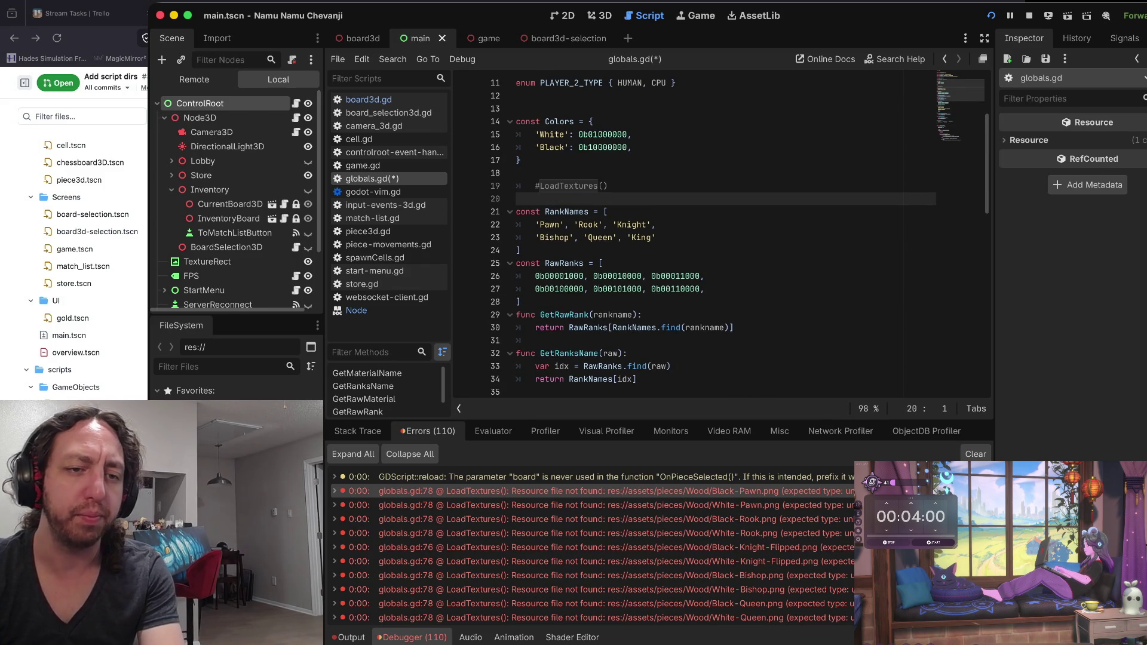
{"action": "key", "text": "k"}
{"action": "key", "text": "d"}
{"action": "key", "text": "d"}
{"action": "key", "text": "d"}
{"action": "key", "text": "d"}
{"action": "key", "text": "ctrl+s"}
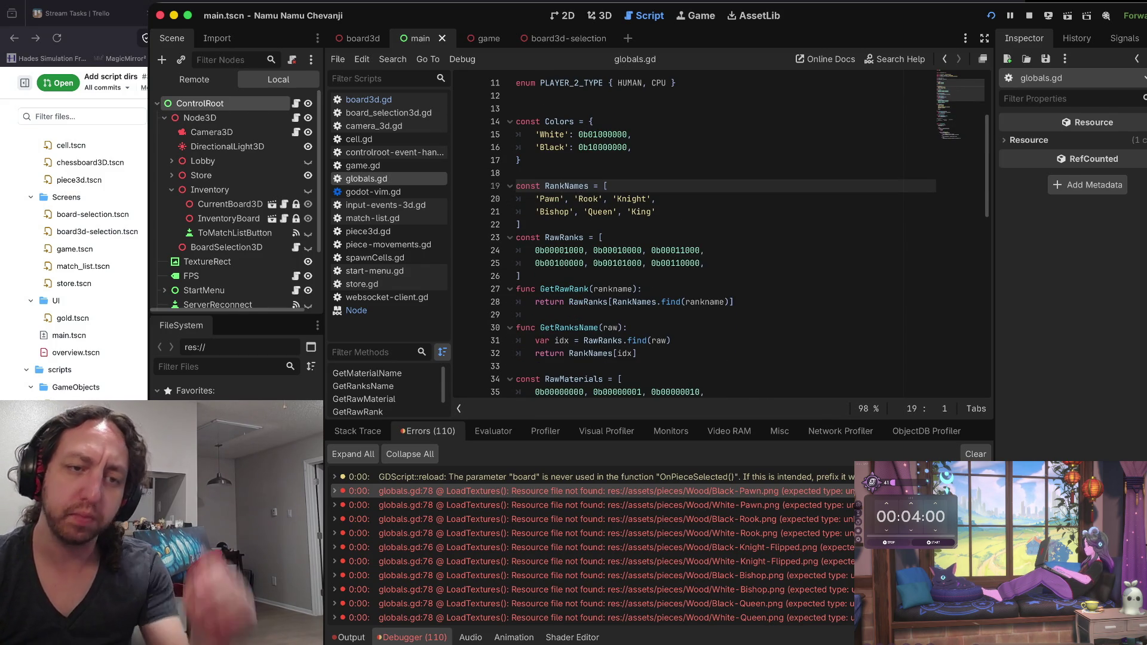
{"action": "key", "text": "super+b"}
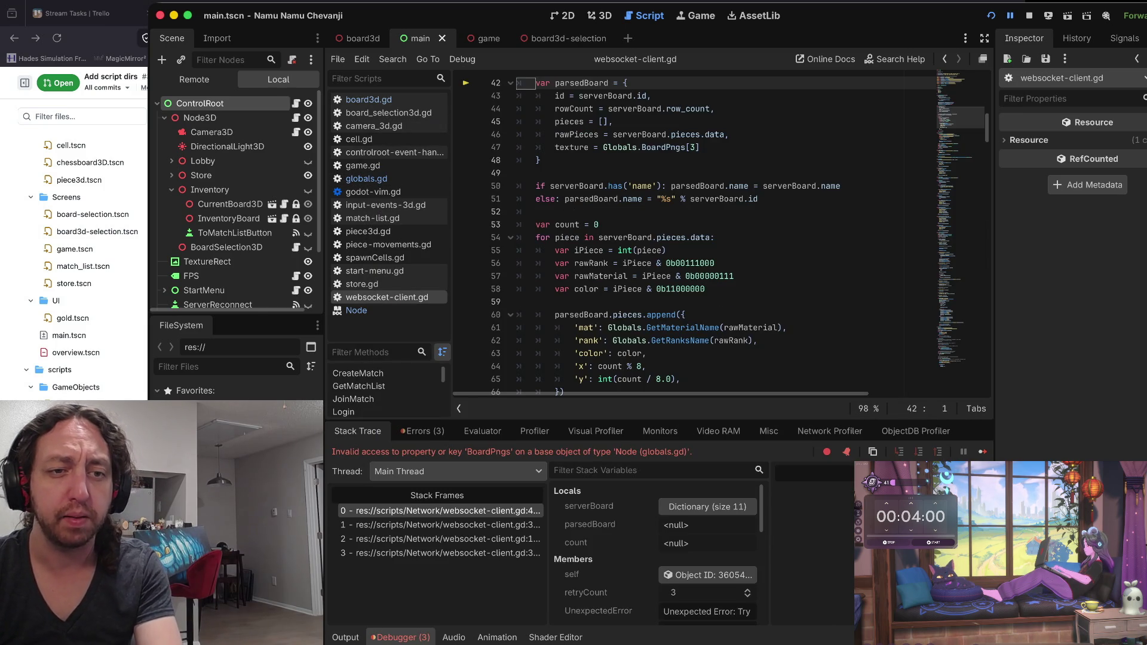
- Open the InventoryBoards node-not-found error at line 12 from the debugger's error list
{"action": "scroll", "coordinate": [693, 233], "scroll_direction": "up", "scroll_amount": 3}
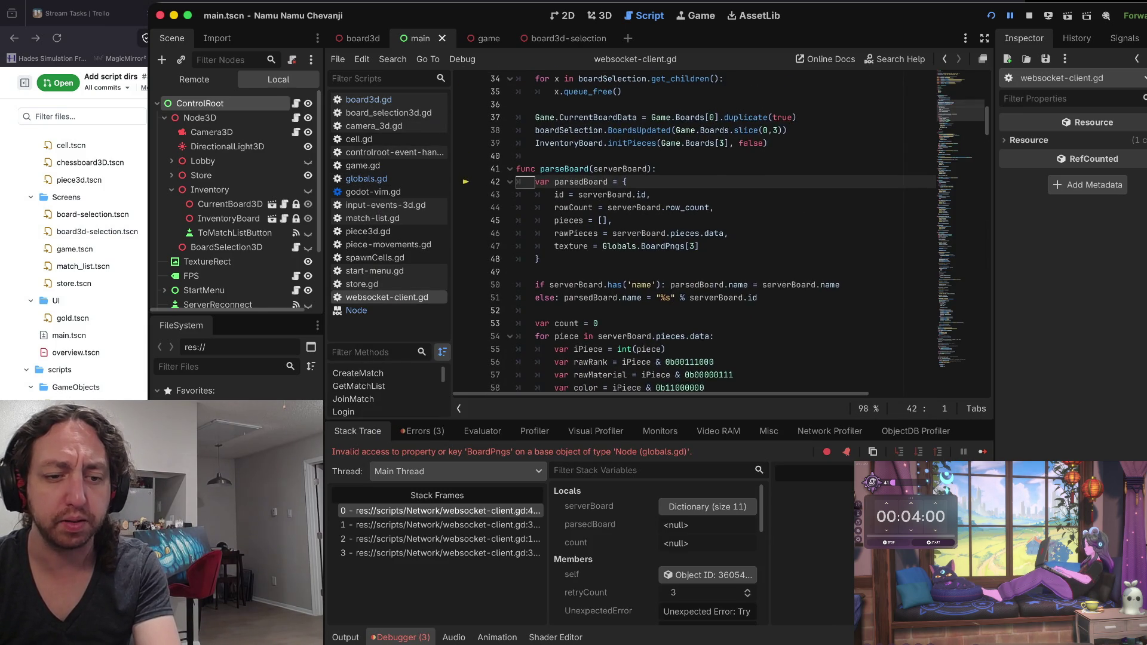
{"action": "scroll", "coordinate": [693, 233], "scroll_direction": "up", "scroll_amount": 1}
{"action": "scroll", "coordinate": [693, 233], "scroll_direction": "left", "scroll_amount": 1}
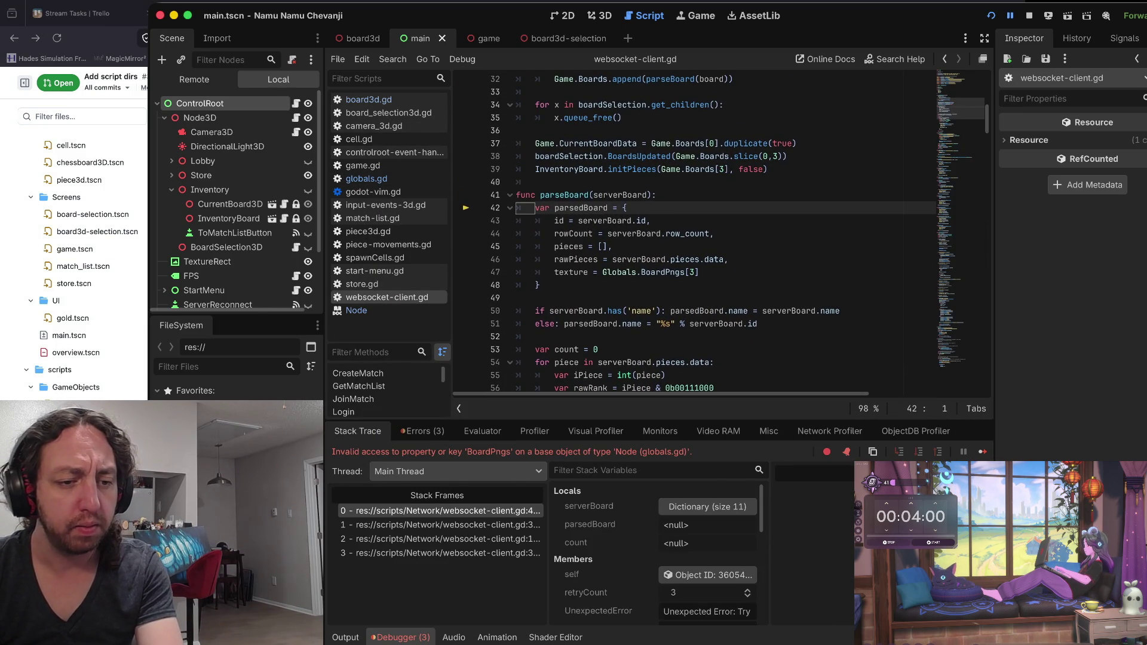
{"action": "left_click", "coordinate": [422, 431]}
{"action": "left_click", "coordinate": [454, 490]}
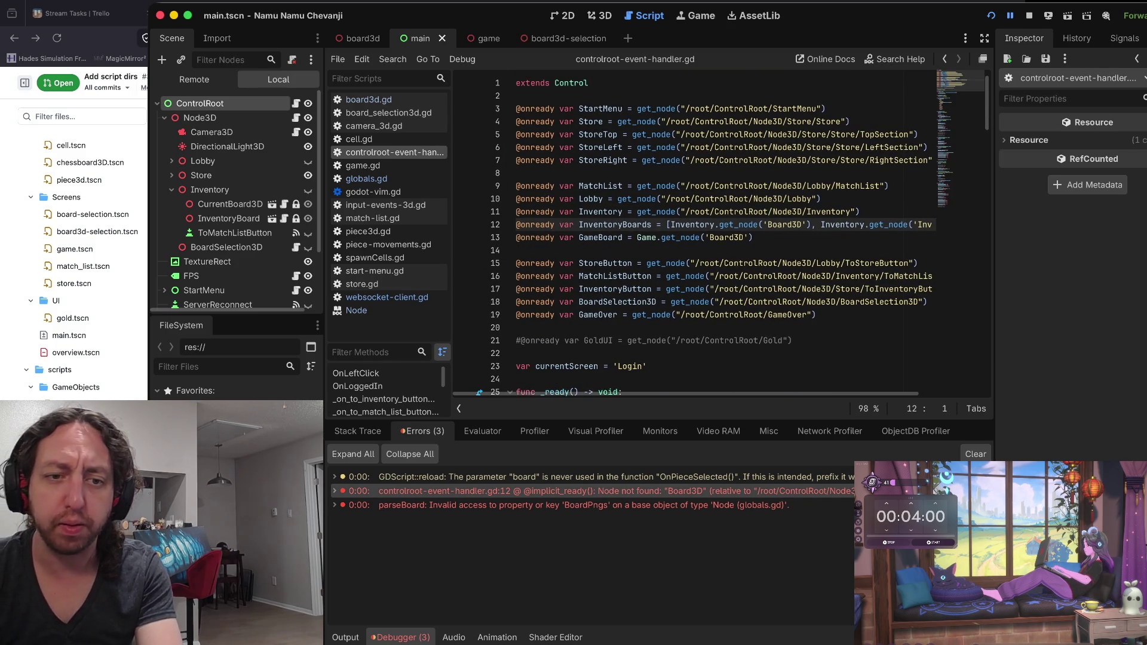
- Split the InventoryBoards list across lines, giving the closing ']' its own line
{"action": "left_click", "coordinate": [670, 225]}
{"action": "key", "text": "Return"}
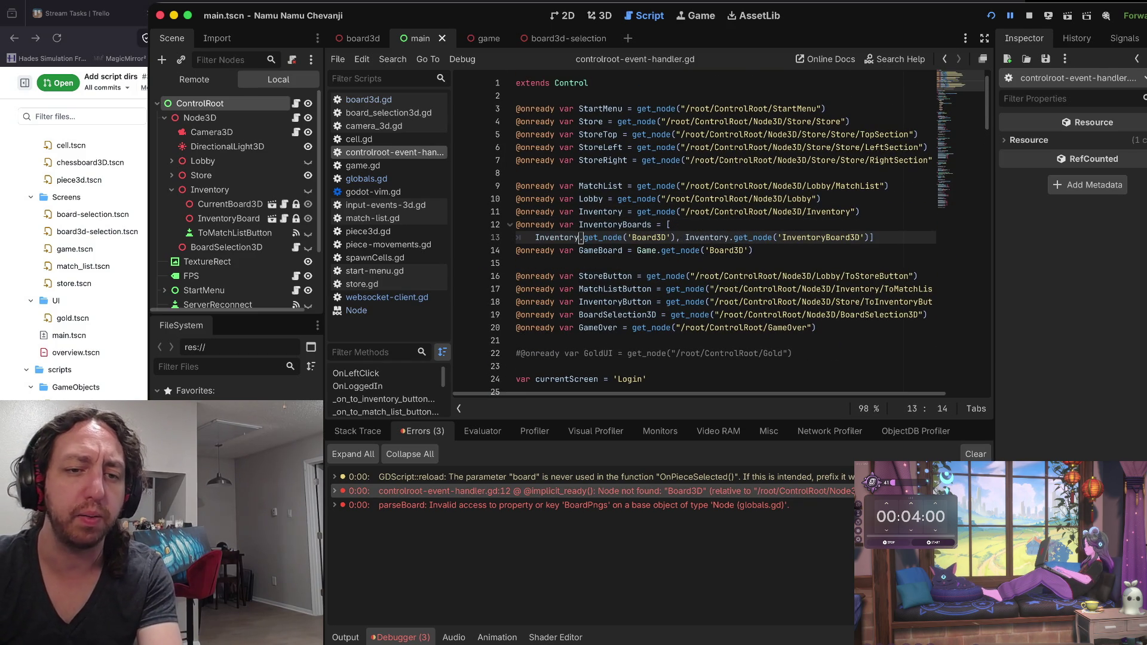
{"action": "key", "text": "Right"}
{"action": "key", "text": "Right"}
{"action": "key", "text": "Right"}
{"action": "key", "text": "Return"}
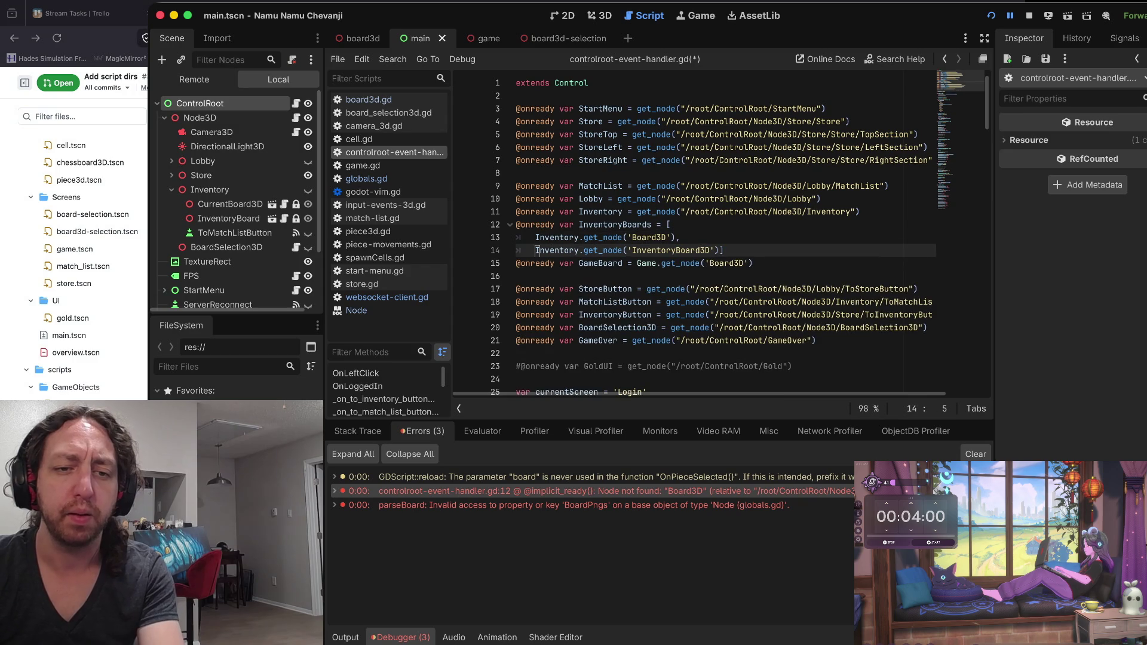
{"action": "key", "text": "End"}
{"action": "key", "text": "Left"}
{"action": "key", "text": "Return"}
{"action": "key", "text": "Escape"}
{"action": "key", "text": "Up"}
{"action": "key", "text": "Up"}
- Rename the Board3D entry on line 13 to CurrentBoard3D, save, and run the game
{"action": "key", "text": "b"}
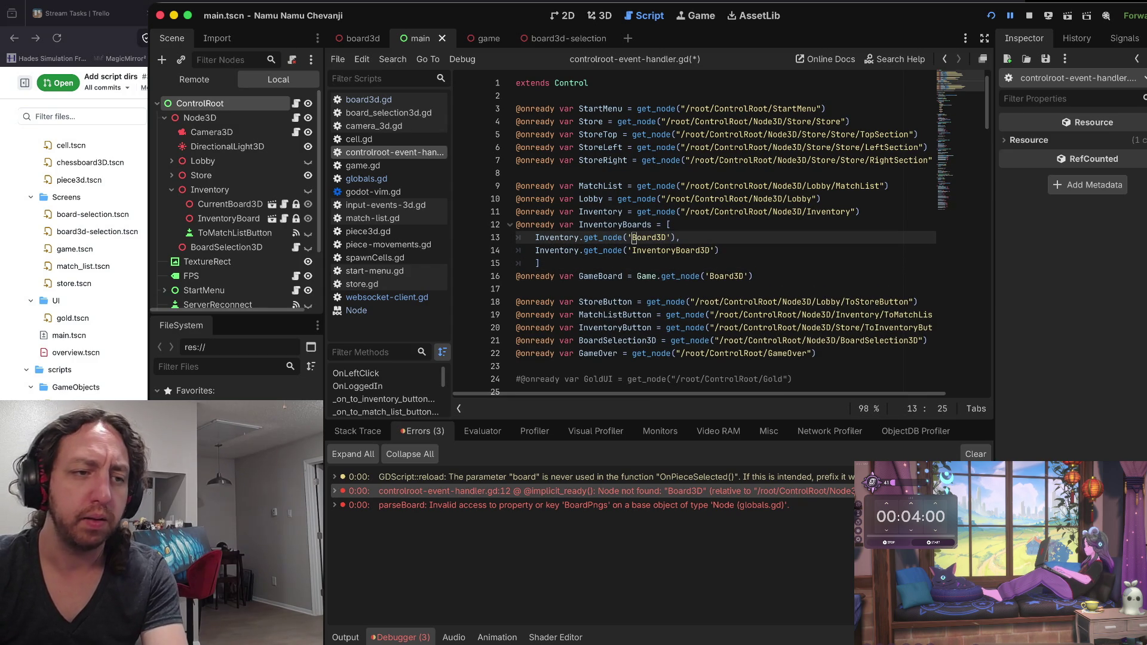
{"action": "type", "text": "iCurrent"}
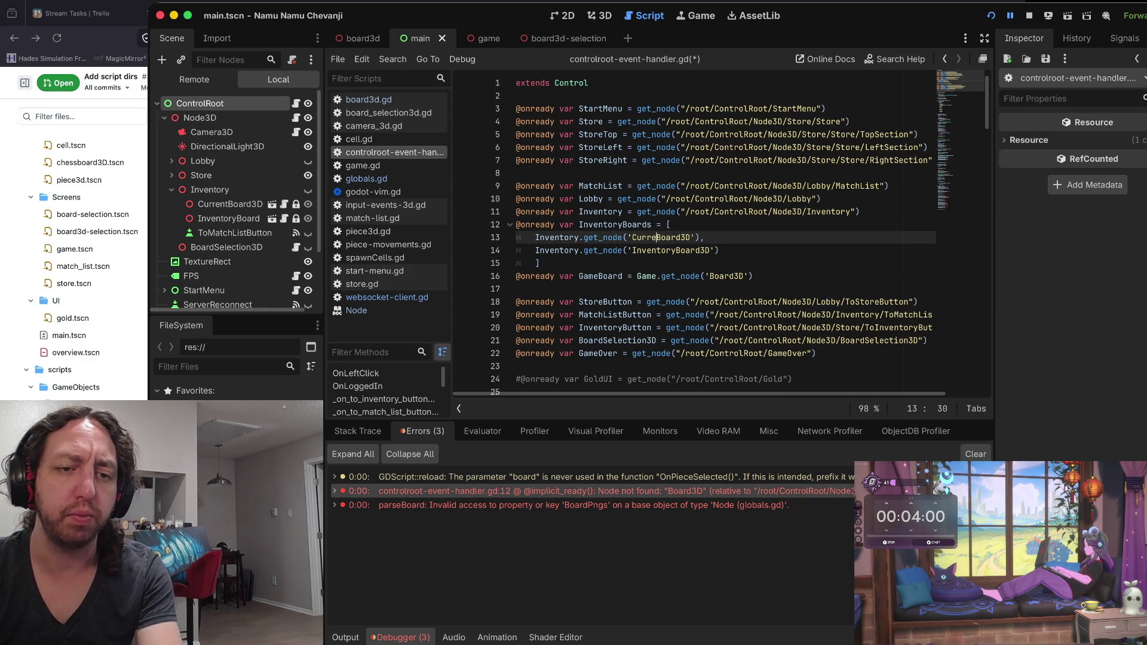
{"action": "key", "text": "ctrl+s"}
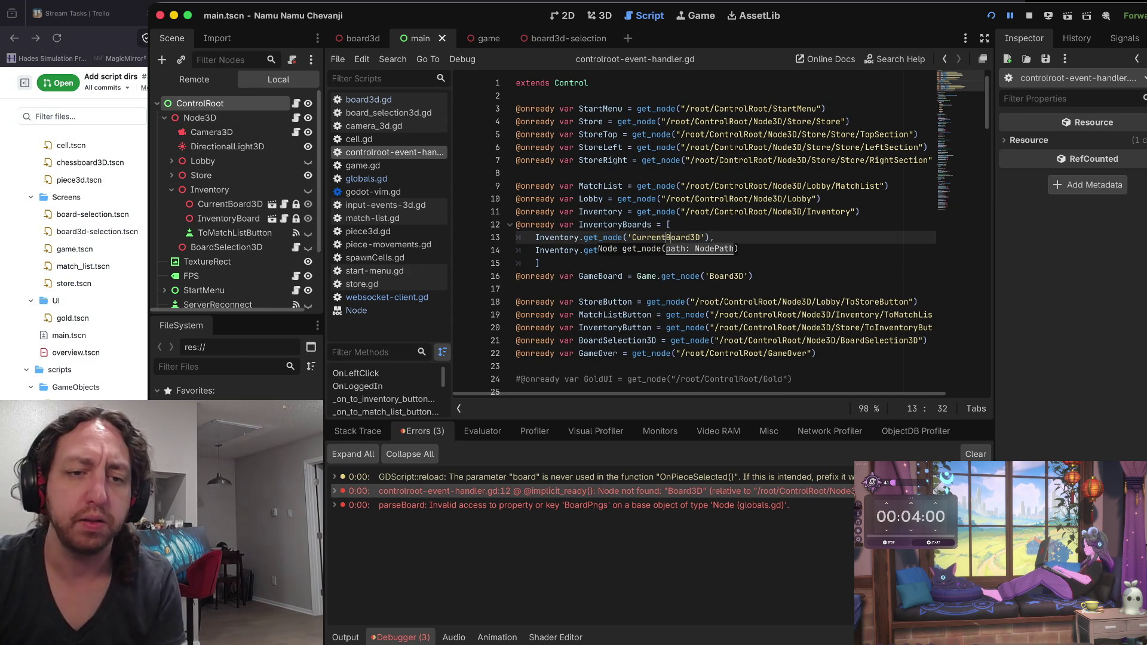
{"action": "key", "text": "F5"}
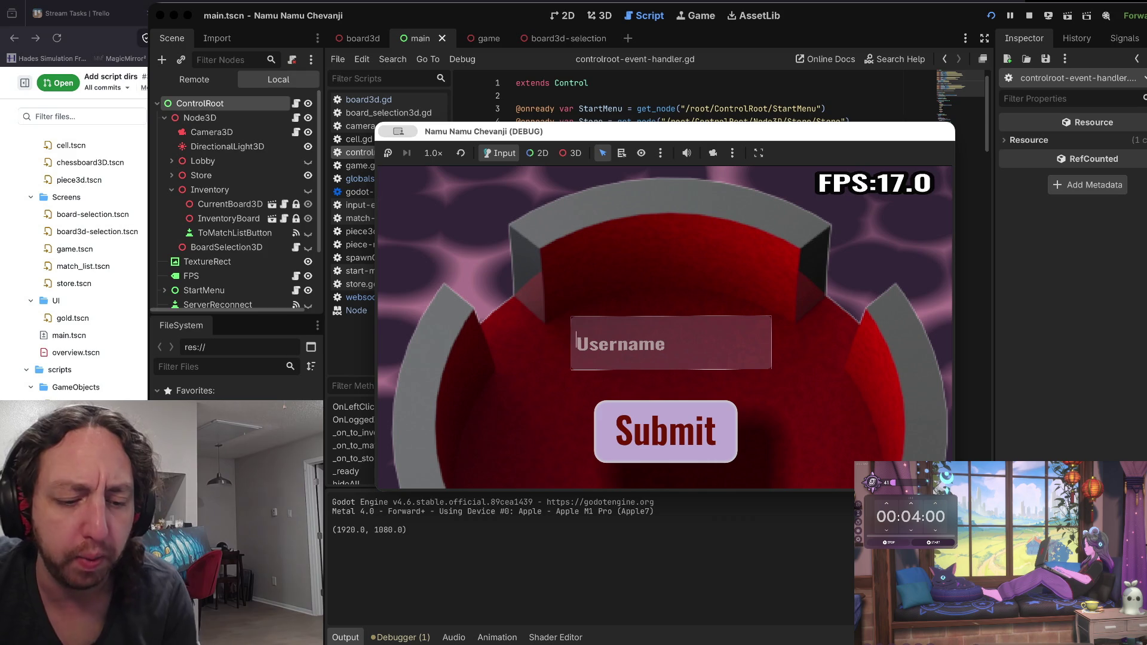
- Enter a username on the game's login screen and submit it
{"action": "type", "text": "a"}
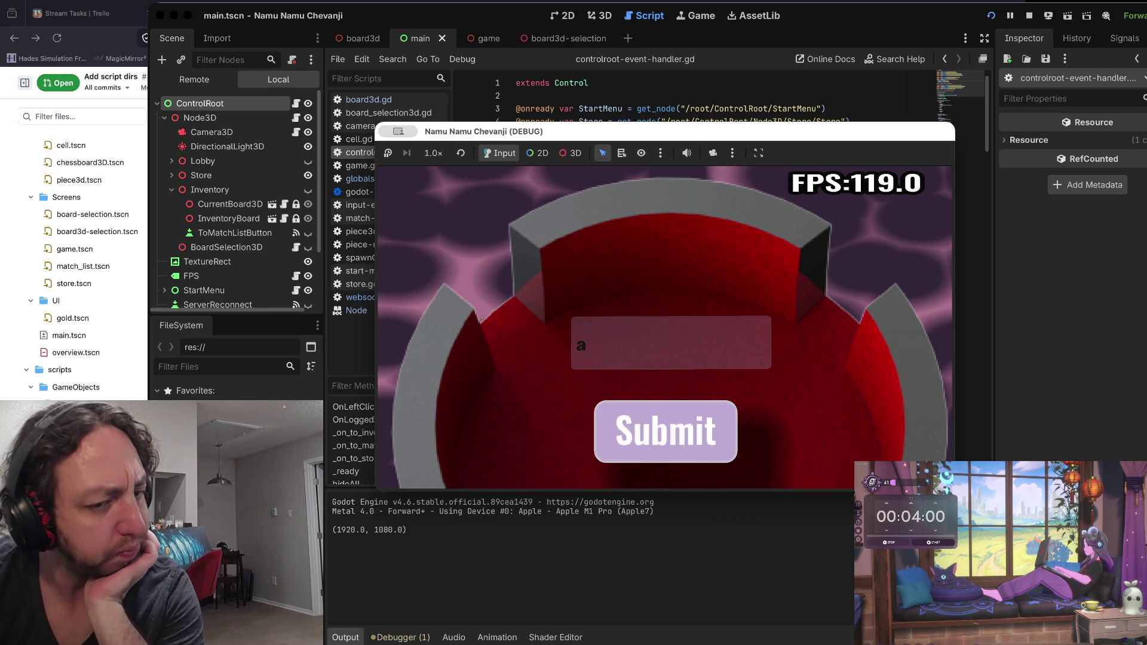
{"action": "key", "text": "Return"}
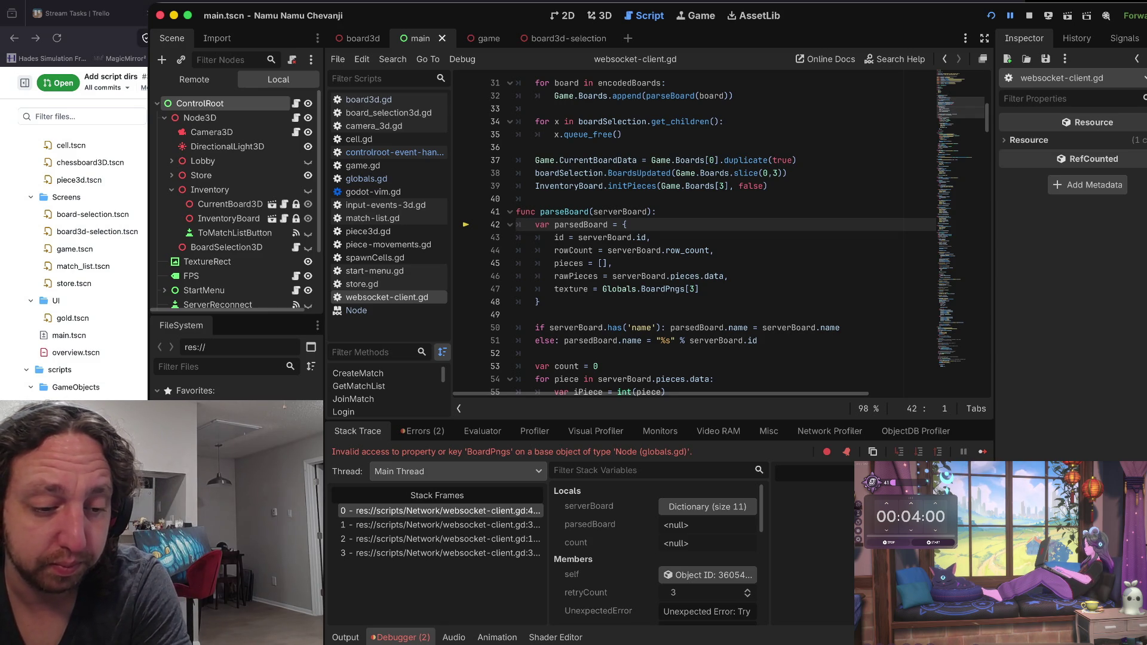
- Step through the stack frames from socket polling back to the failing parseBoard frame
{"action": "left_click", "coordinate": [466, 553]}
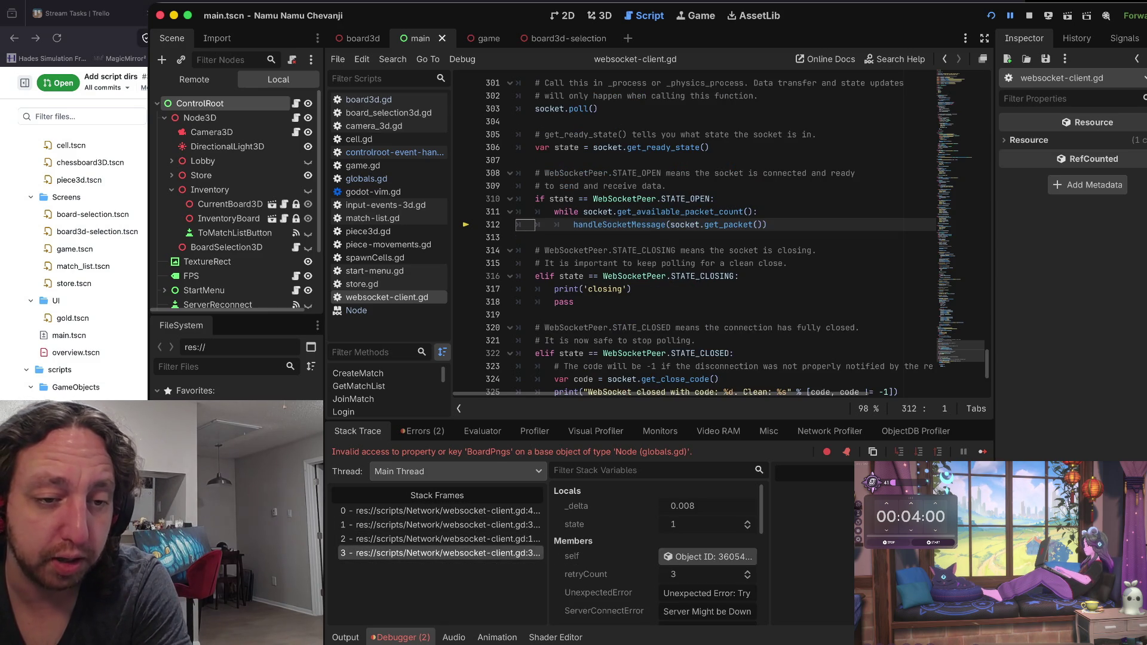
{"action": "left_click", "coordinate": [439, 539]}
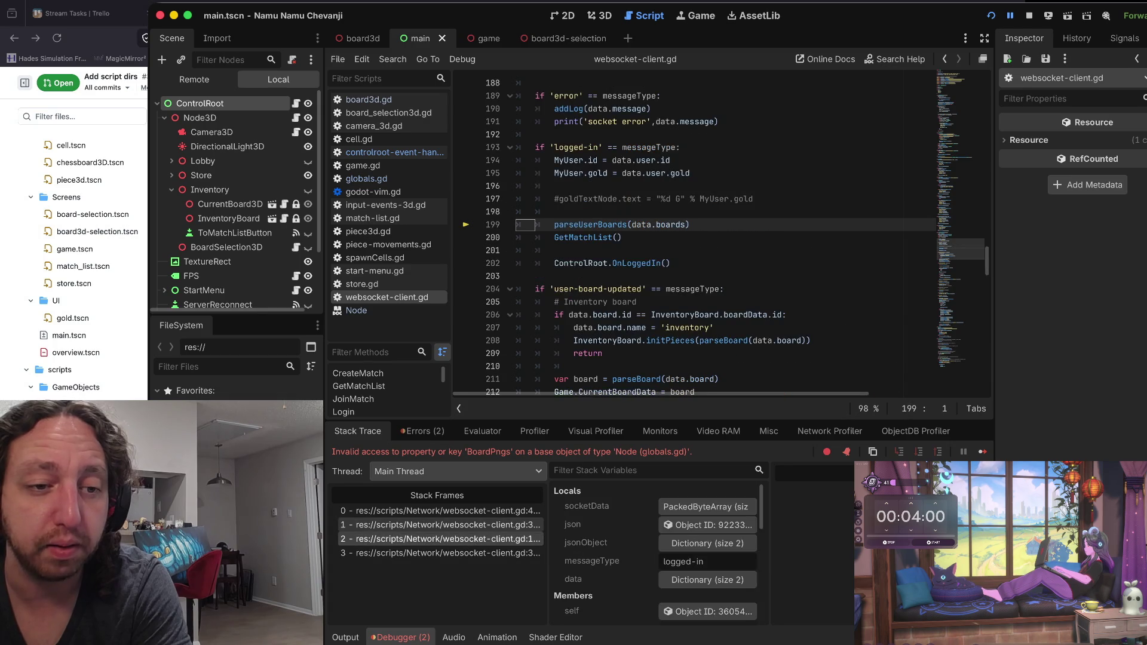
{"action": "left_click", "coordinate": [439, 524]}
{"action": "left_click", "coordinate": [439, 511]}
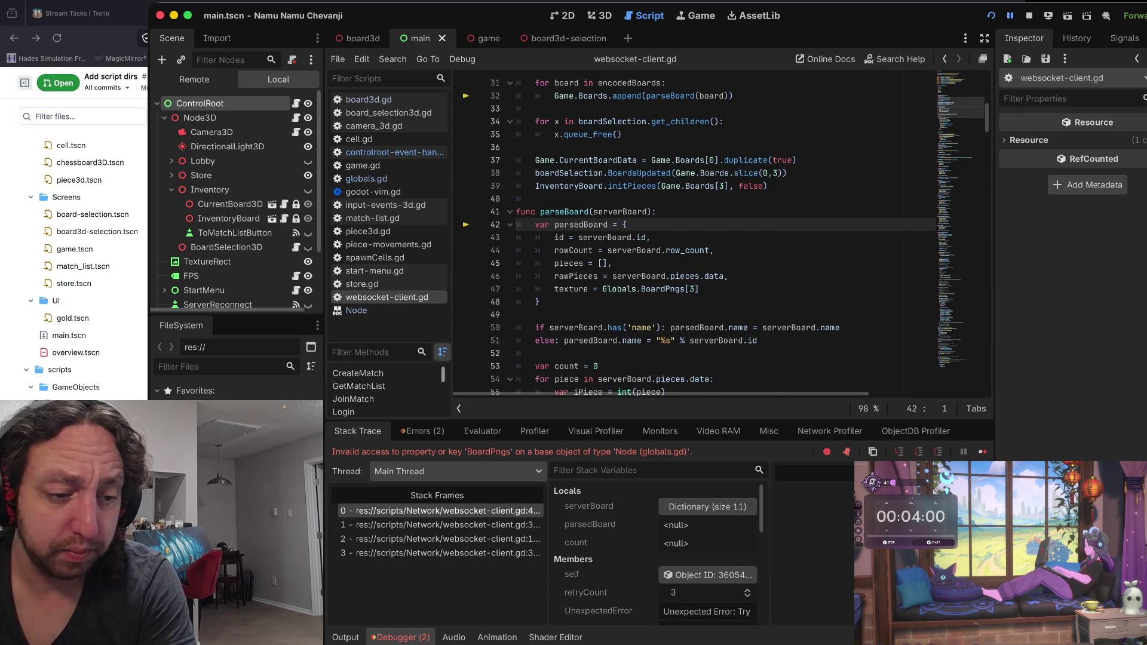
- Expand and collapse the BoardPngs error's backtrace, then place the caret on the rowCount line
{"action": "left_click", "coordinate": [422, 431]}
{"action": "double_click", "coordinate": [538, 491]}
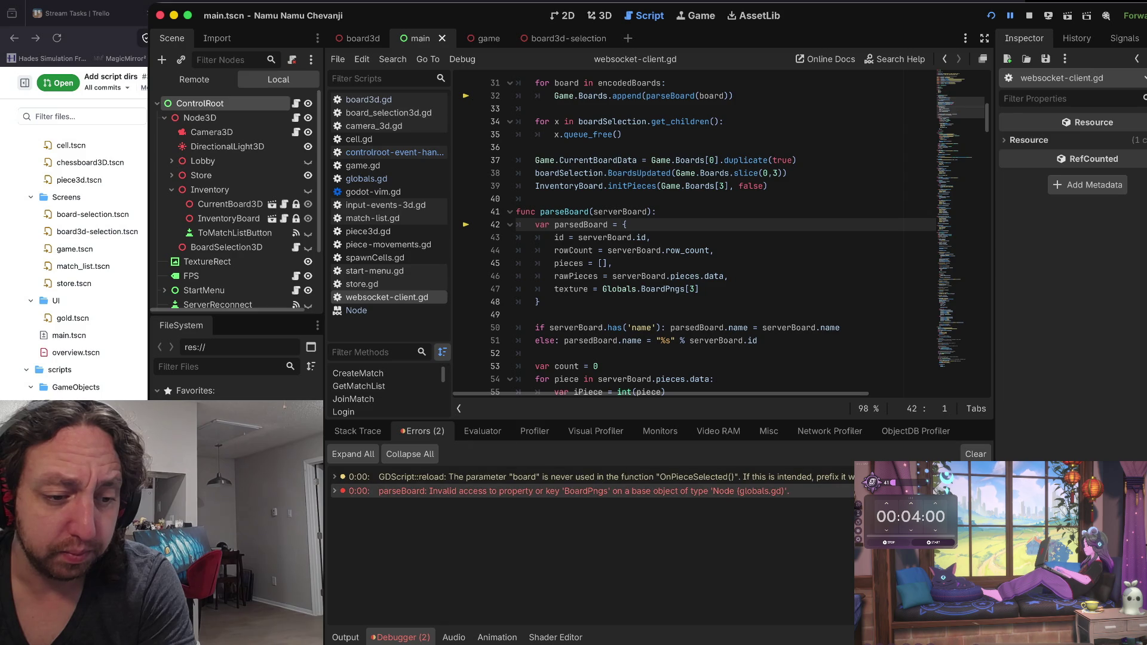
{"action": "double_click", "coordinate": [537, 491]}
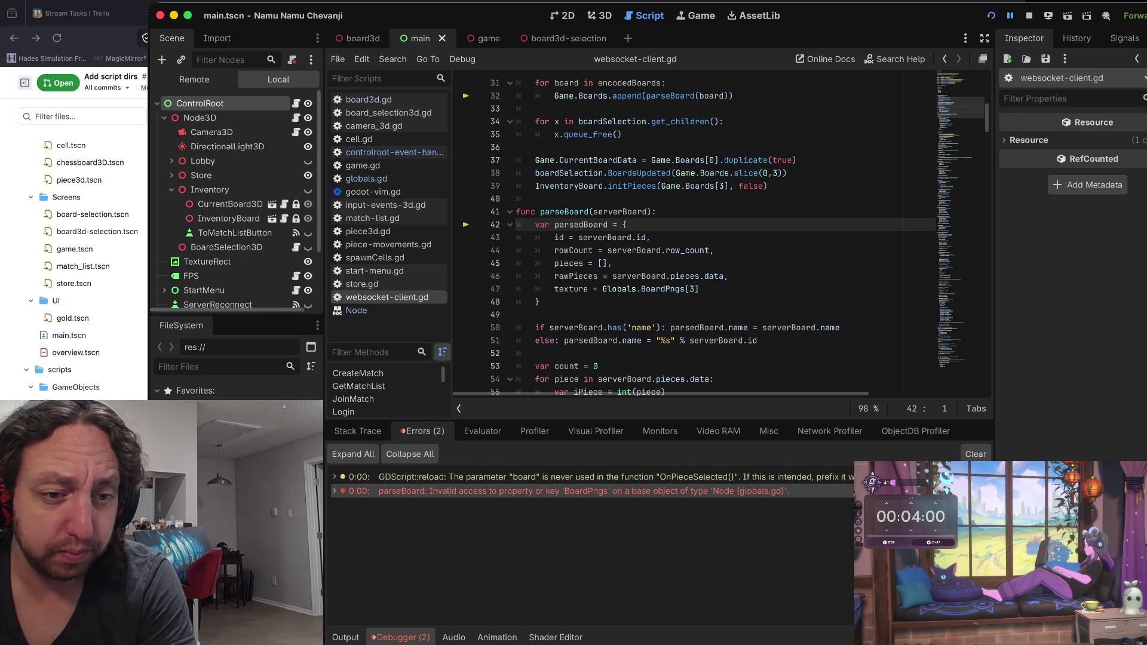
{"action": "left_click", "coordinate": [544, 250]}
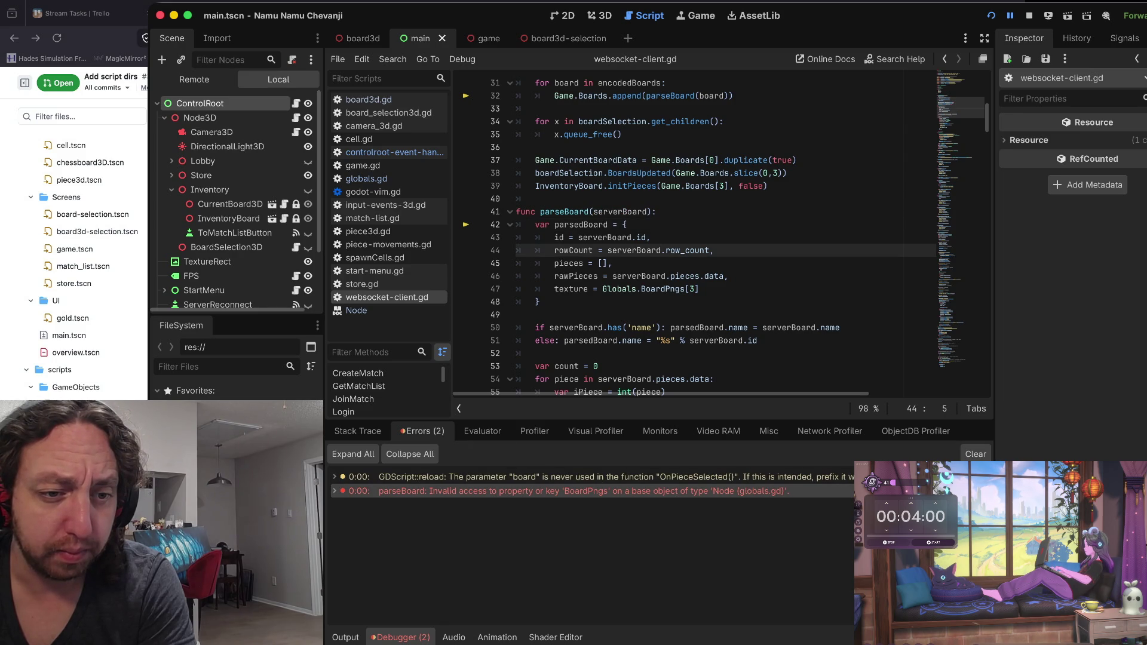
{"action": "mouse_move", "coordinate": [612, 122]}
{"action": "scroll", "coordinate": [613, 121], "scroll_direction": "up", "scroll_amount": 1}
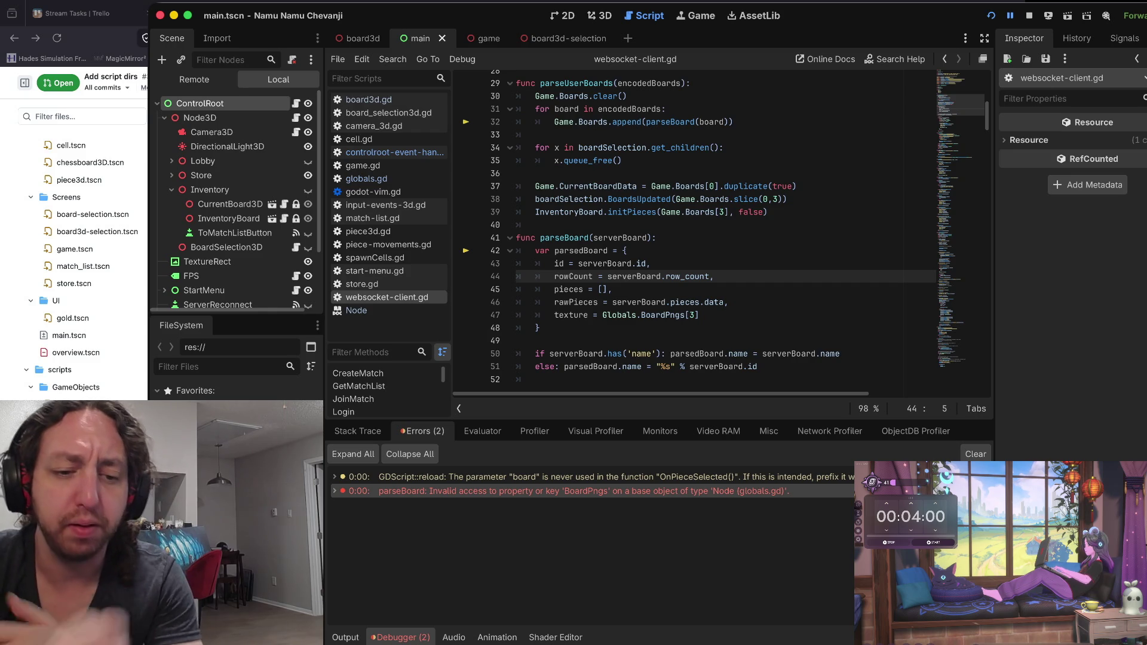
- Search all project files for 'boardpngs'
{"action": "key", "text": "super+shift+f"}
{"action": "type", "text": "baor"}
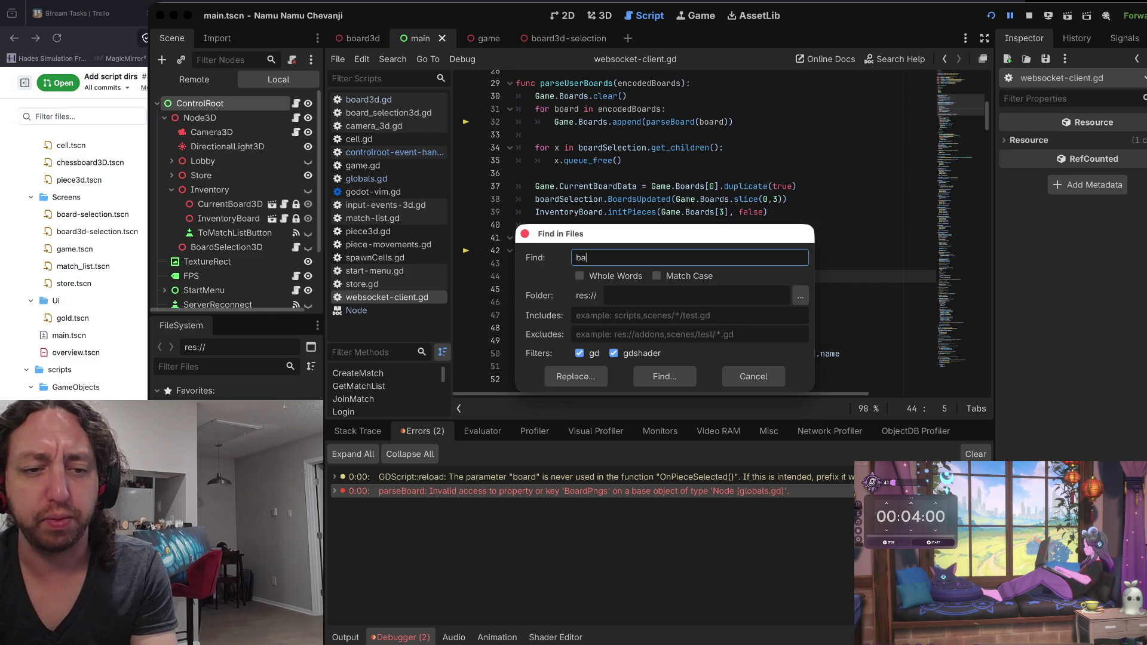
{"action": "key", "text": "BackSpace"}
{"action": "key", "text": "BackSpace"}
{"action": "type", "text": "oardpng"}
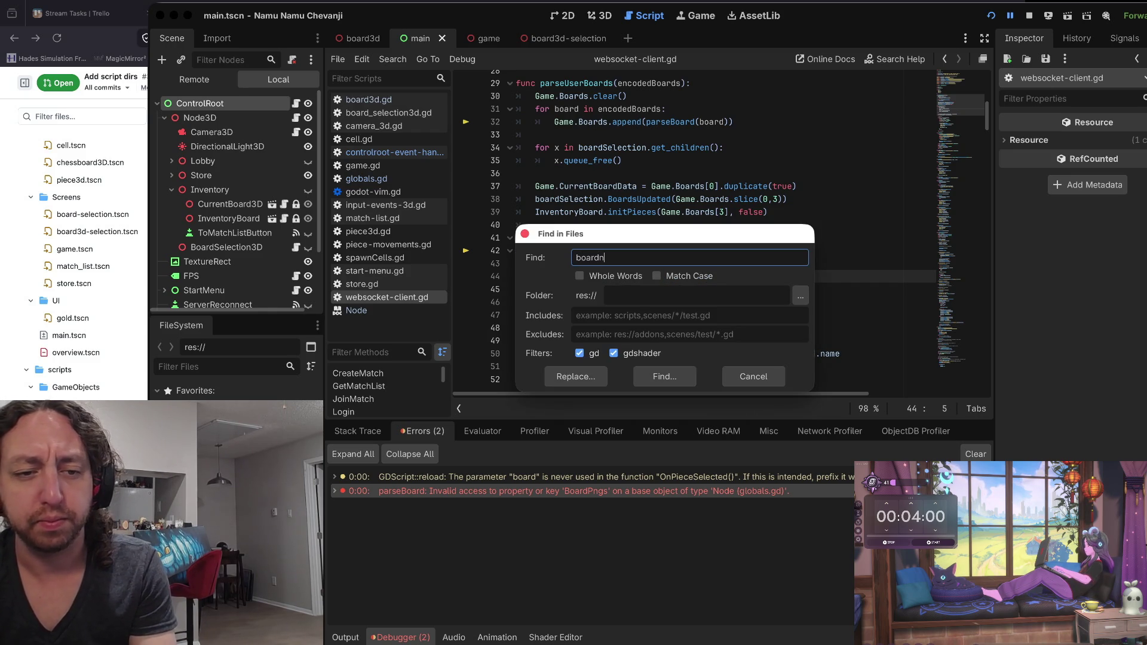
{"action": "type", "text": "s"}
{"action": "key", "text": "Return"}
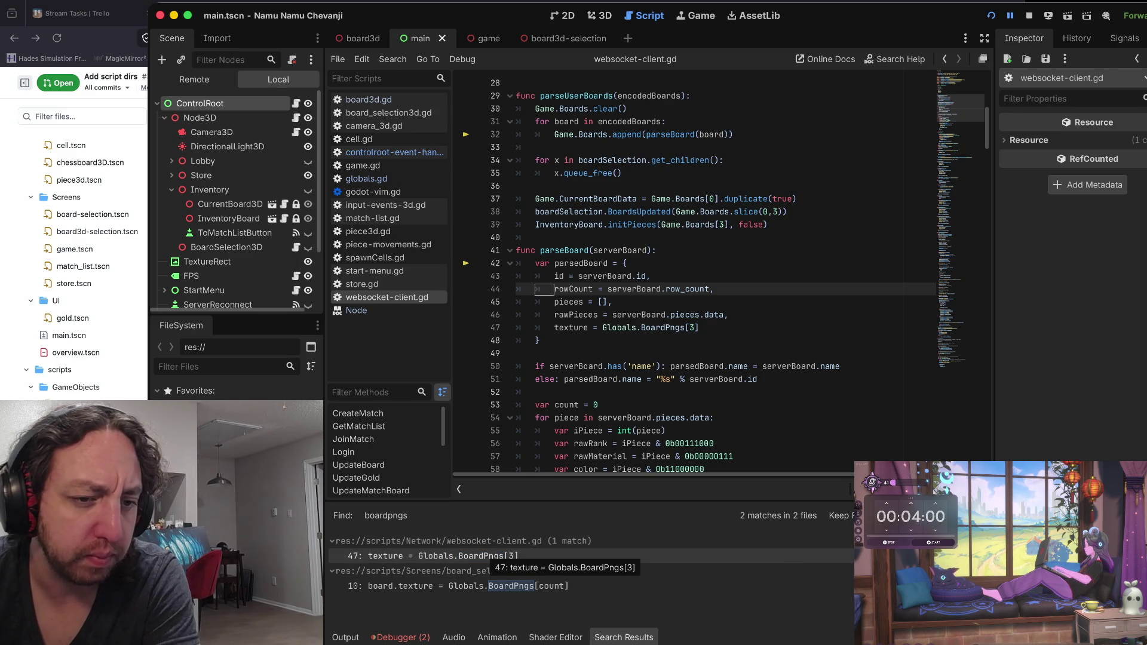
- Open the BoardPngs matches in websocket-client.gd and board_selection3d.gd
{"action": "left_click", "coordinate": [487, 556]}
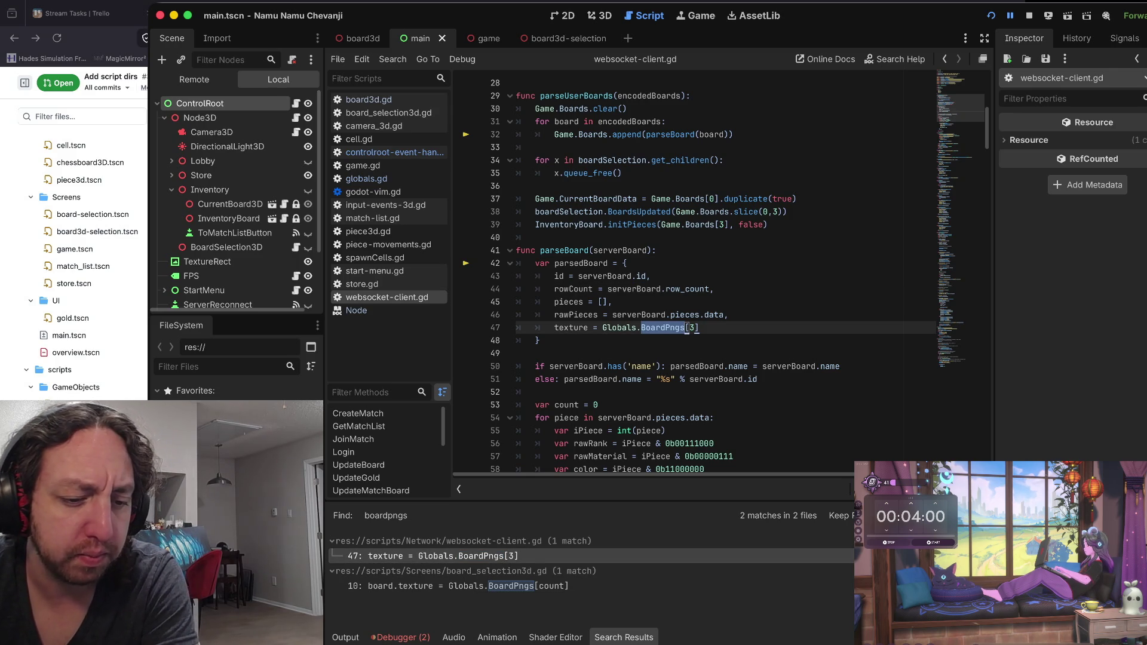
{"action": "left_click", "coordinate": [458, 585]}
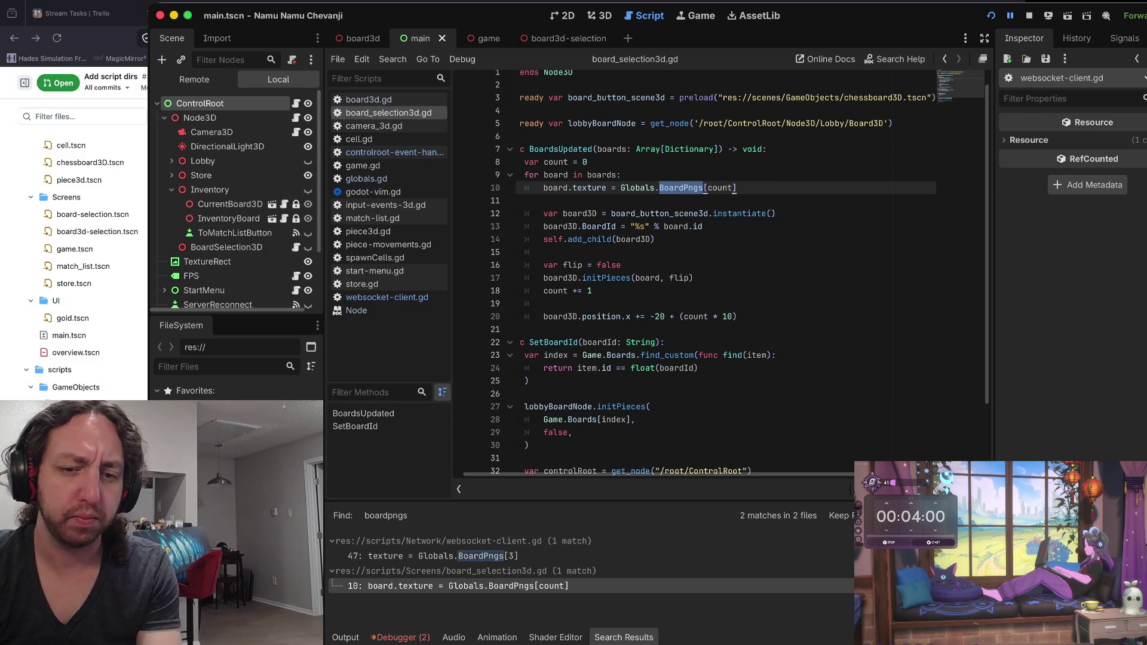
{"action": "key", "text": "super+Tab"}
- Stage all changes, commit them as 'wip', and push the add-script-dirs branch
{"action": "type", "text": "s"}
{"action": "key", "text": "Return"}
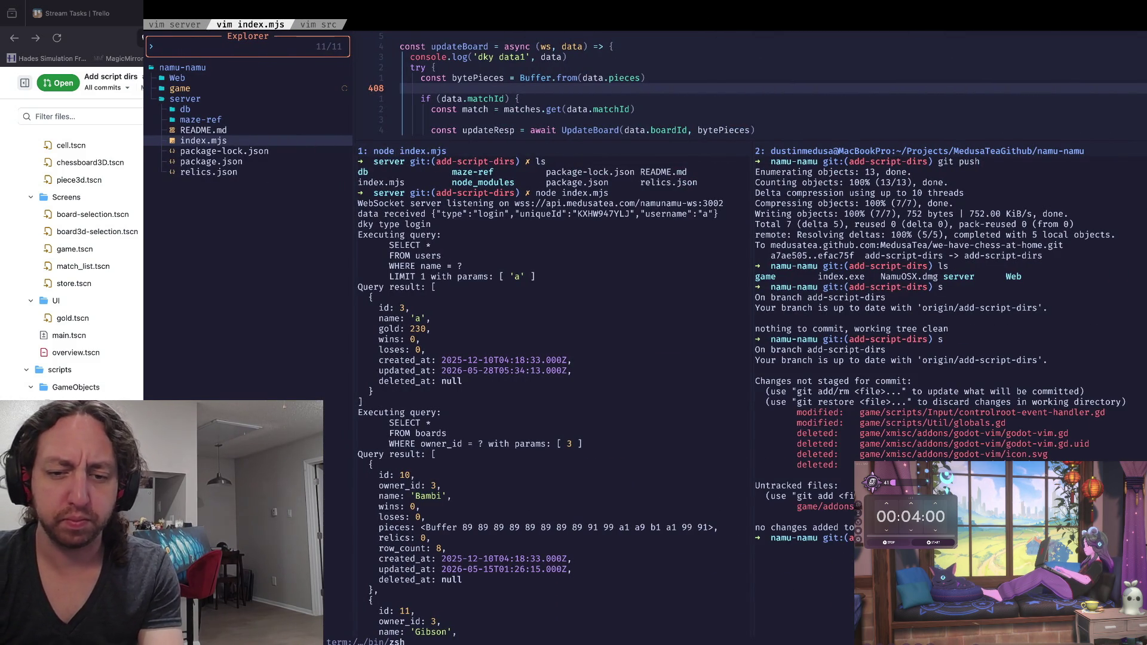
{"action": "type", "text": "a"}
{"action": "key", "text": "Return"}
{"action": "type", "text": "s"}
{"action": "key", "text": "Return"}
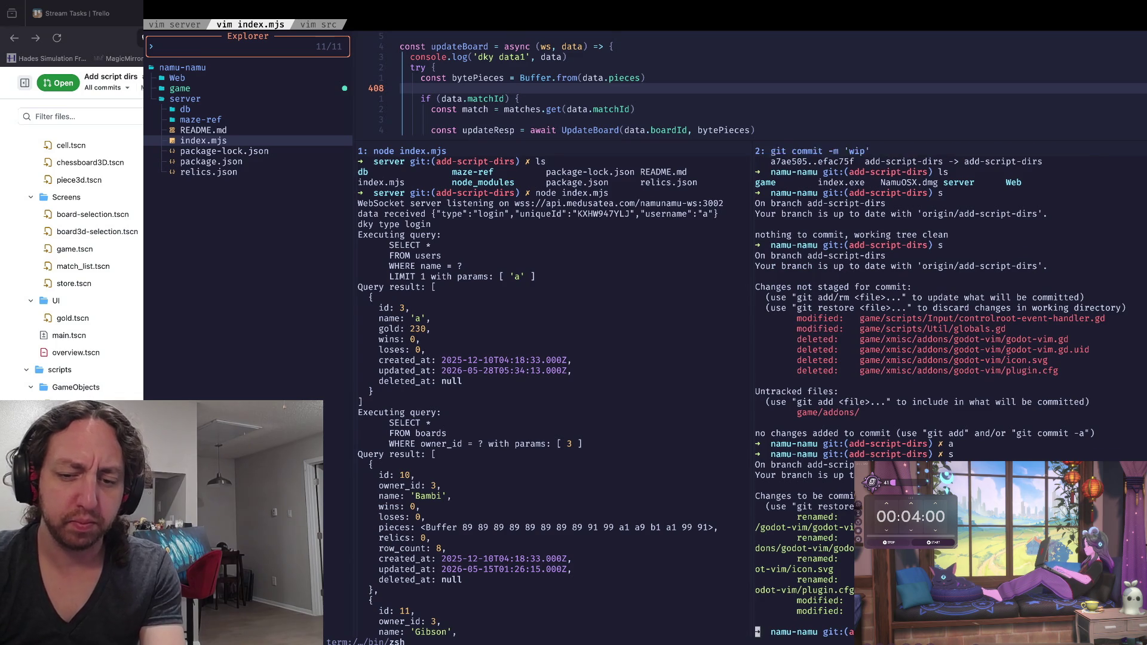
{"action": "key", "text": "Return"}
{"action": "type", "text": "p"}
{"action": "key", "text": "Return"}
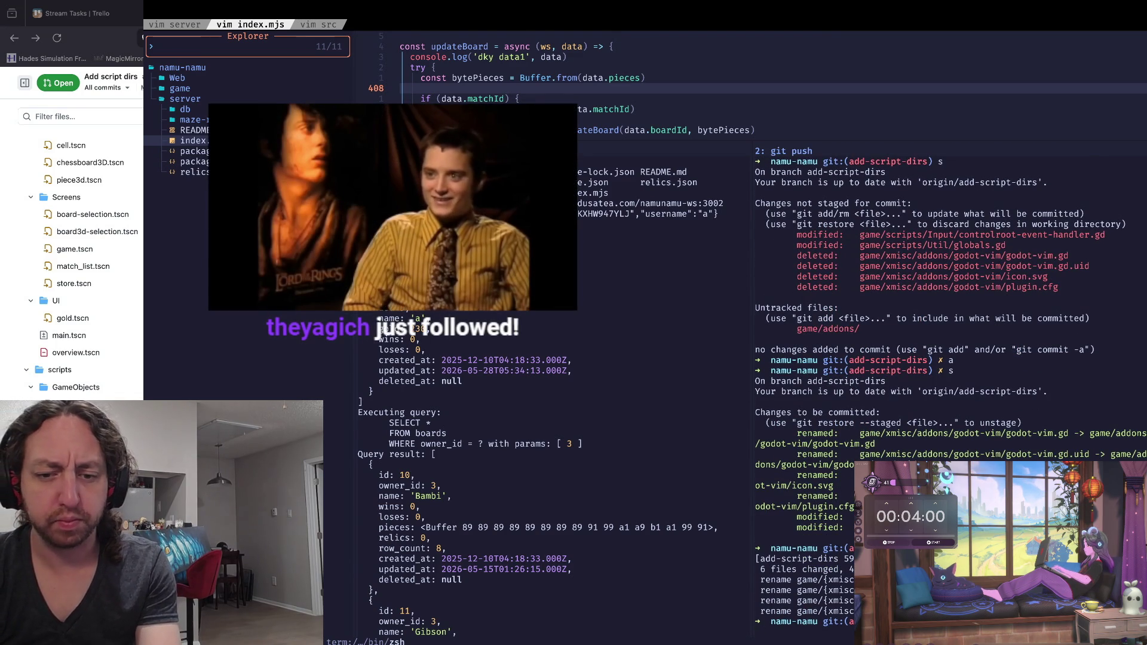
{"action": "key", "text": "super+Tab"}
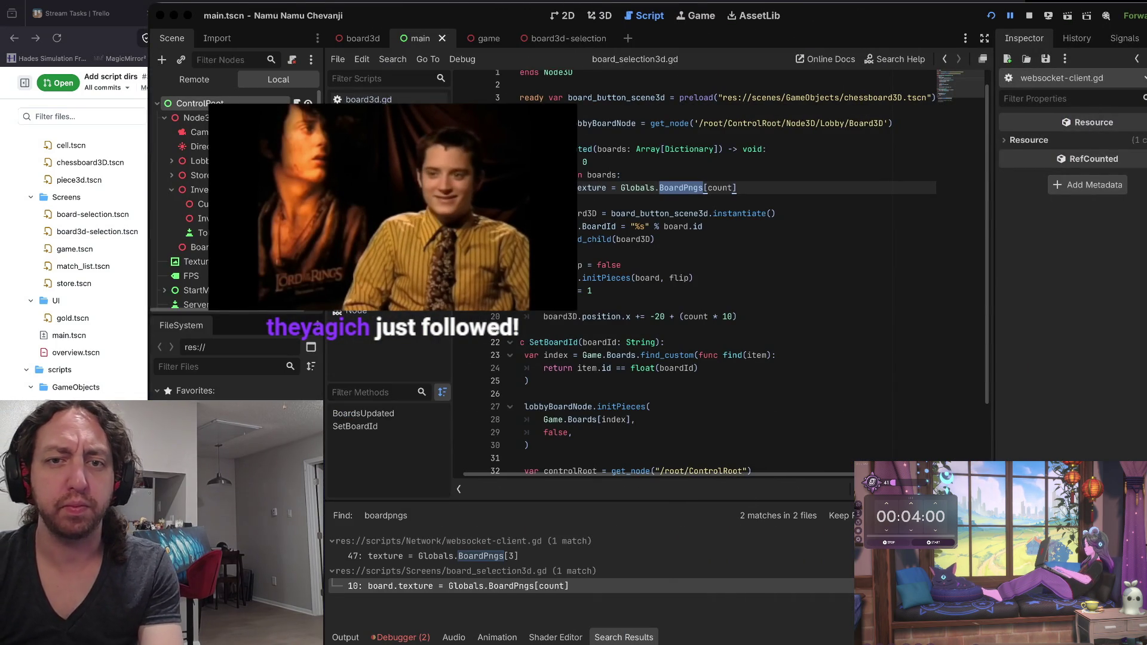
{"action": "key", "text": "super+Tab"}
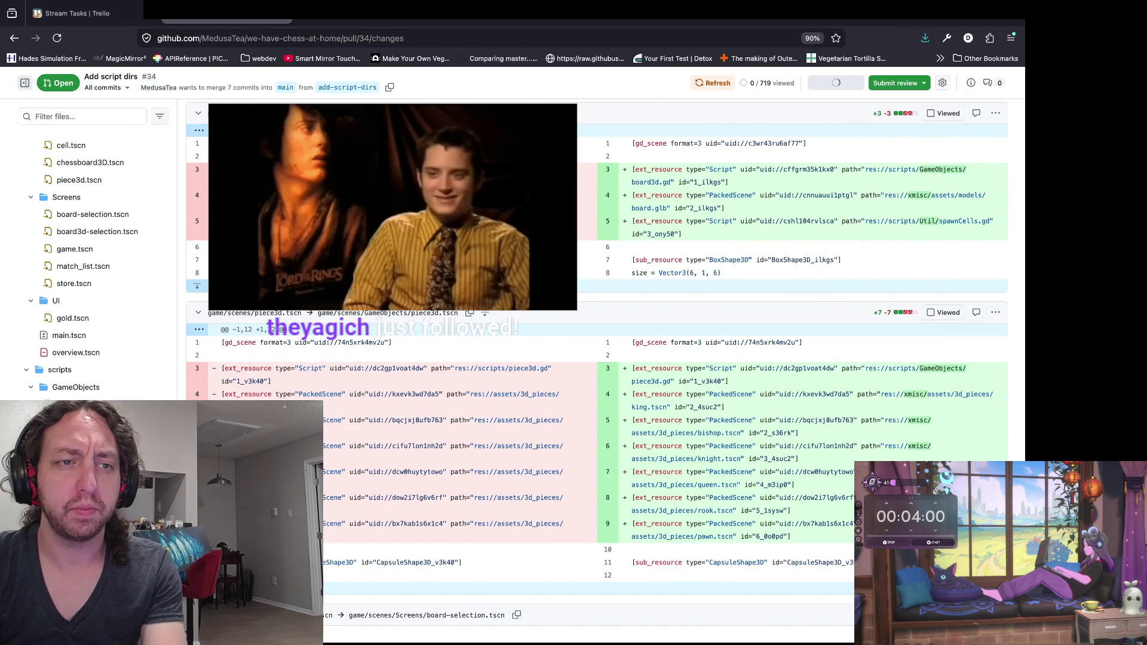
- Reload the Pull requests list and open pull request #34 'Add script dirs'
{"action": "scroll", "coordinate": [595, 370], "scroll_direction": "up", "scroll_amount": 10}
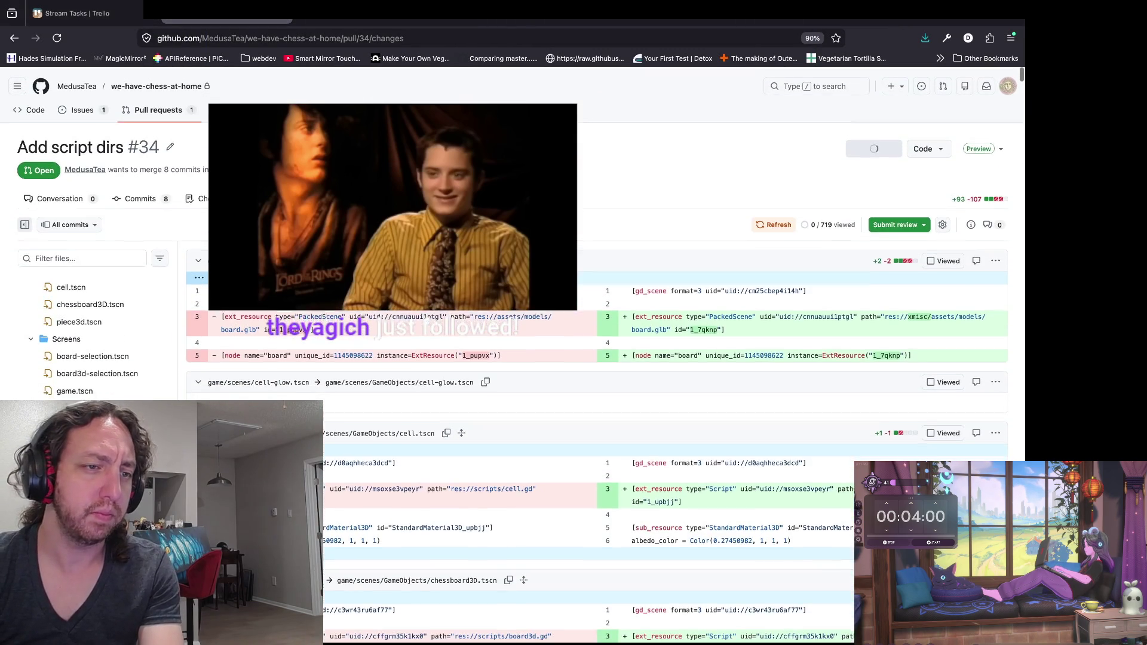
{"action": "key", "text": "g"}
{"action": "key", "text": "p"}
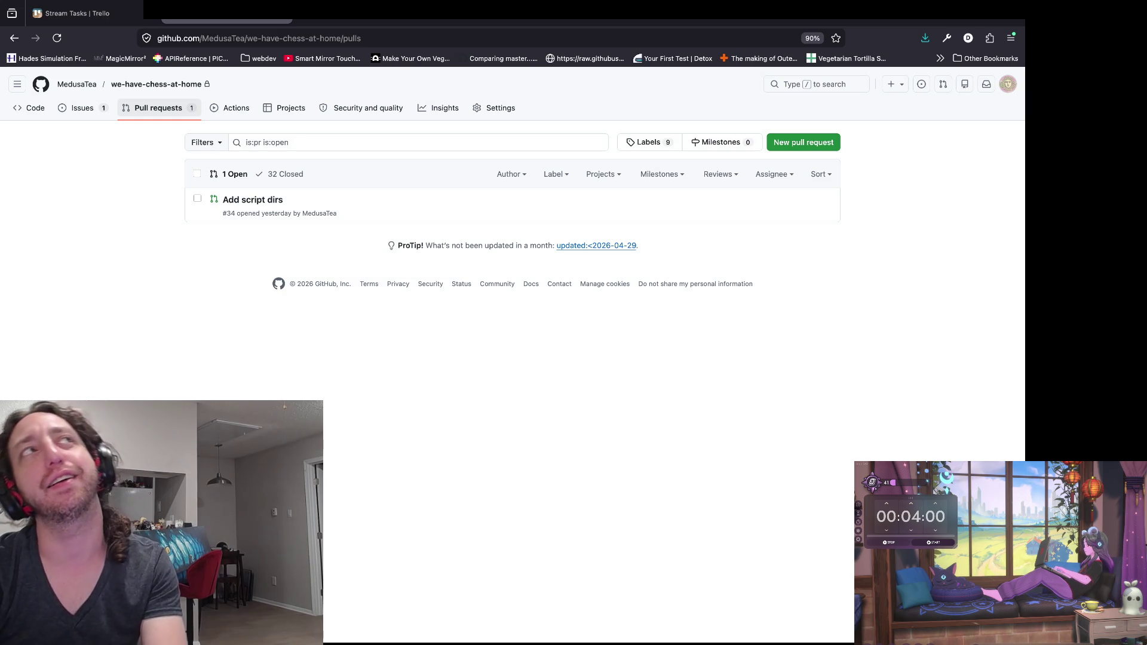
{"action": "key", "text": "ctrl+r"}
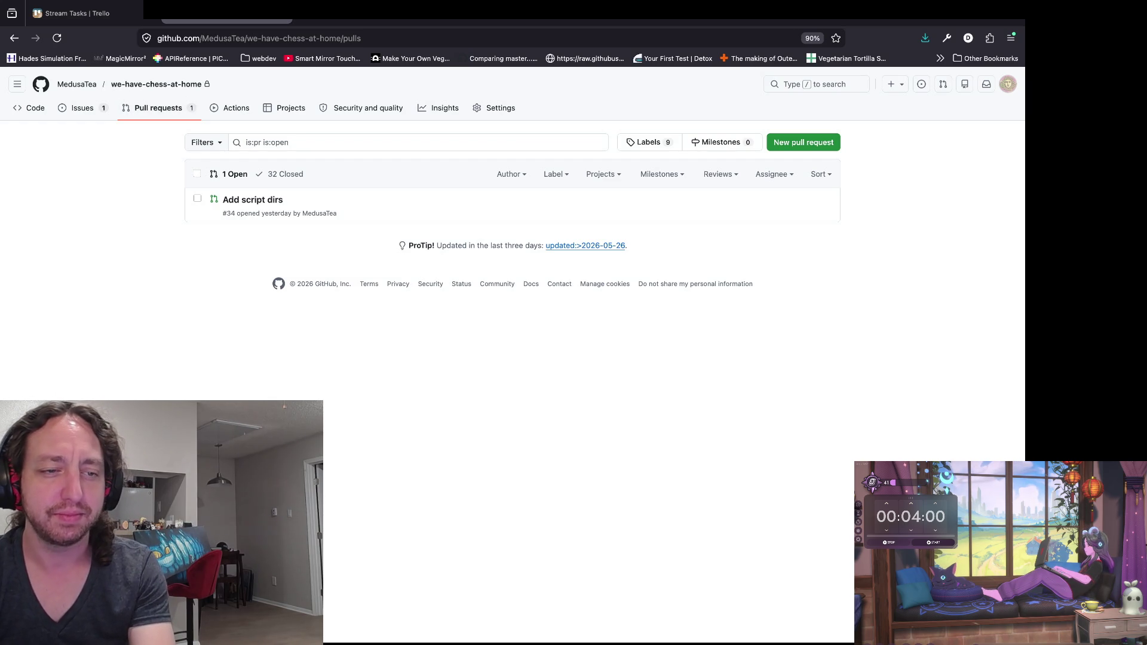
{"action": "left_click", "coordinate": [253, 200]}
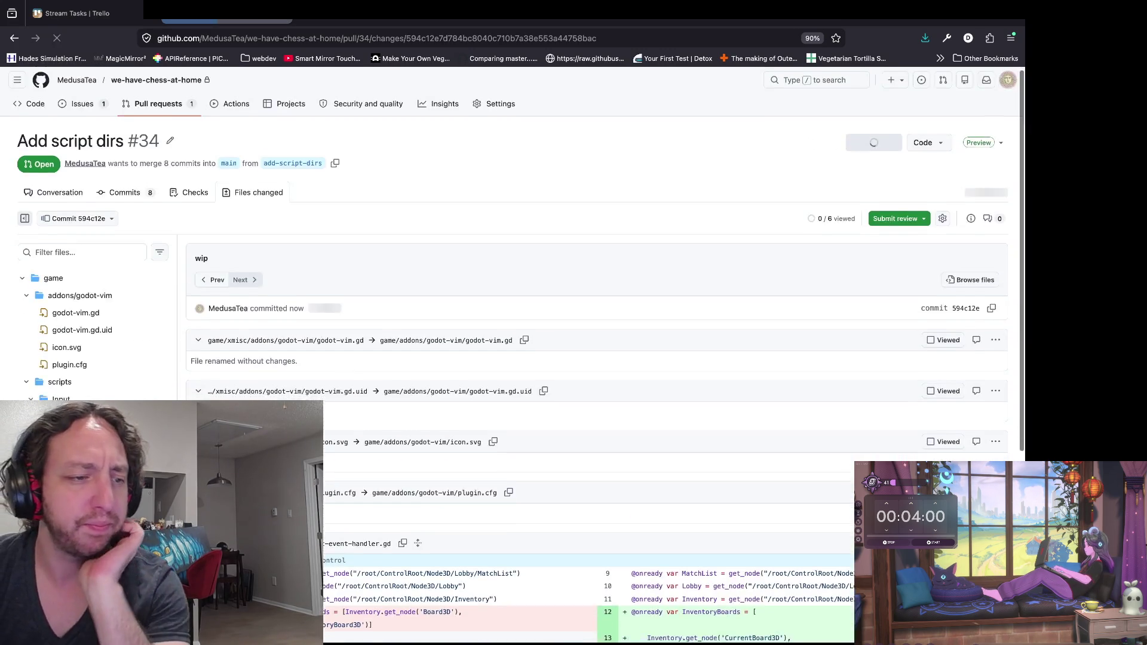
- Scroll through the efac75f commit's diff in PR #34, then return to its conversation page
{"action": "scroll", "coordinate": [598, 359], "scroll_direction": "down", "scroll_amount": 5}
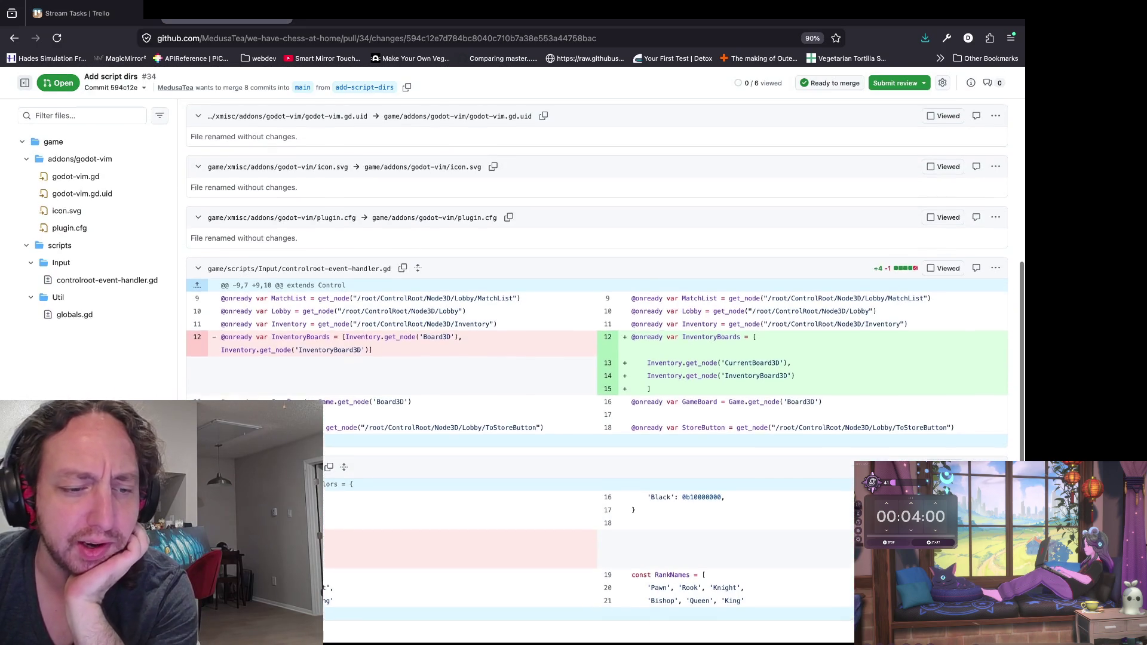
{"action": "scroll", "coordinate": [598, 359], "scroll_direction": "up", "scroll_amount": 5}
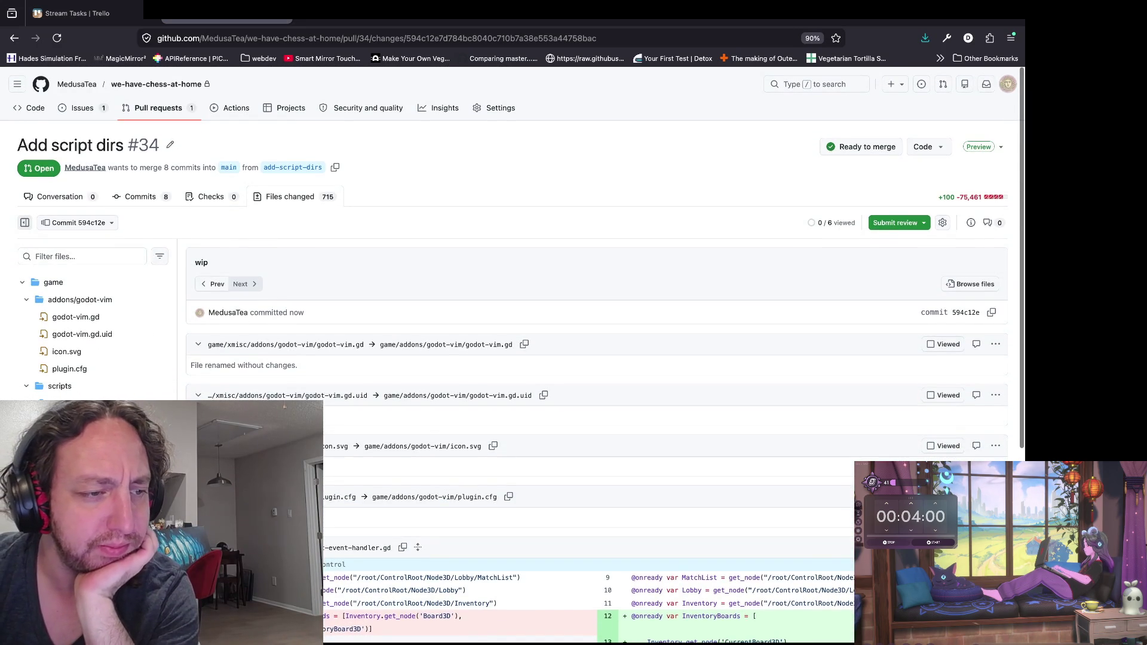
{"action": "key", "text": "super+r"}
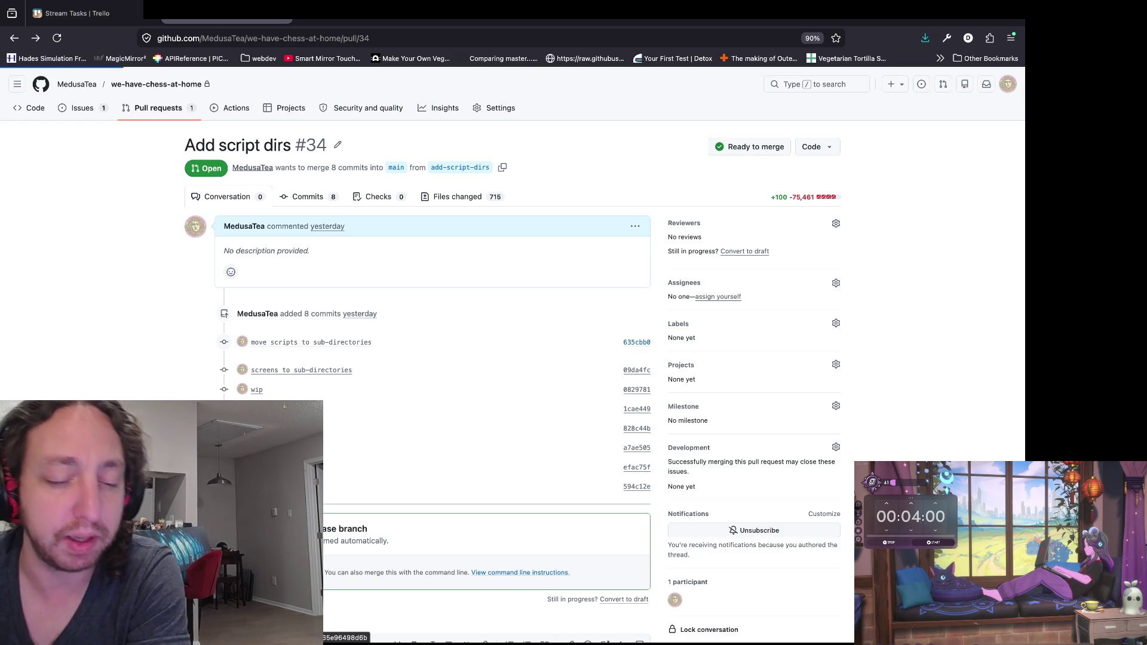
{"action": "scroll", "coordinate": [636, 341], "scroll_direction": "down", "scroll_amount": 4}
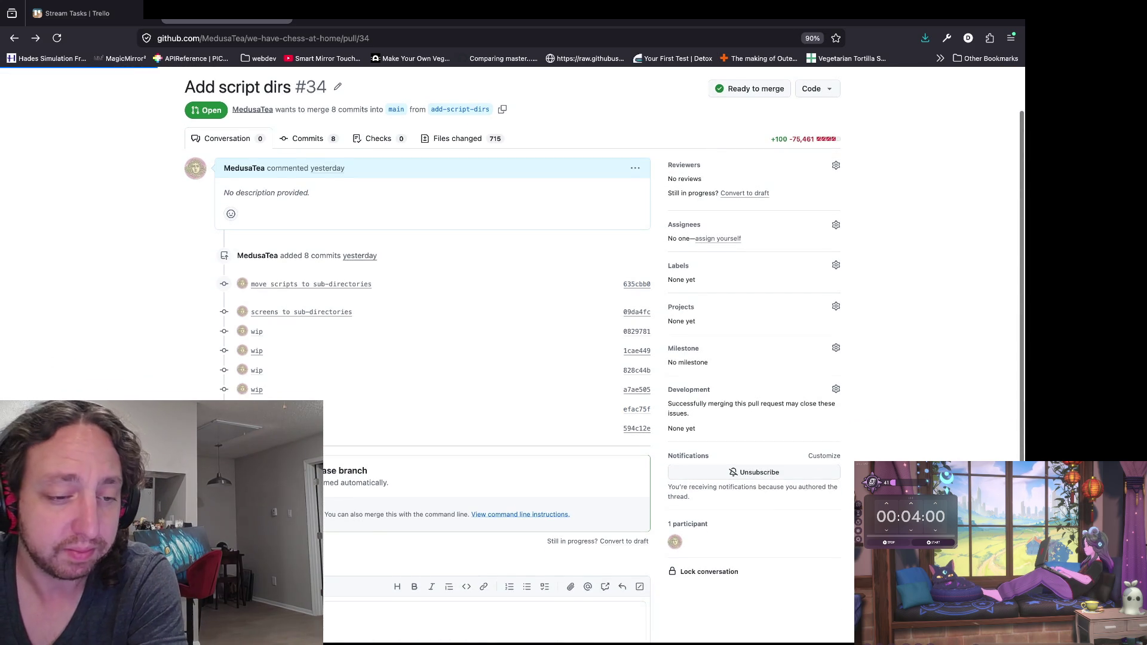
{"action": "left_click", "coordinate": [636, 340]}
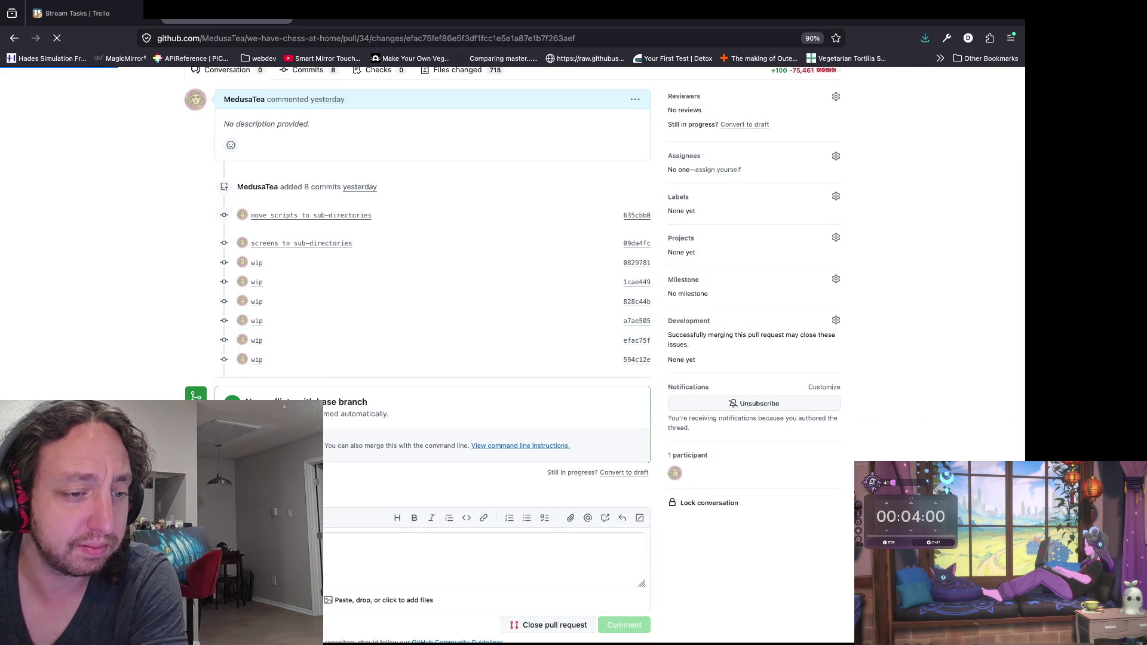
{"action": "scroll", "coordinate": [598, 239], "scroll_direction": "down", "scroll_amount": 15}
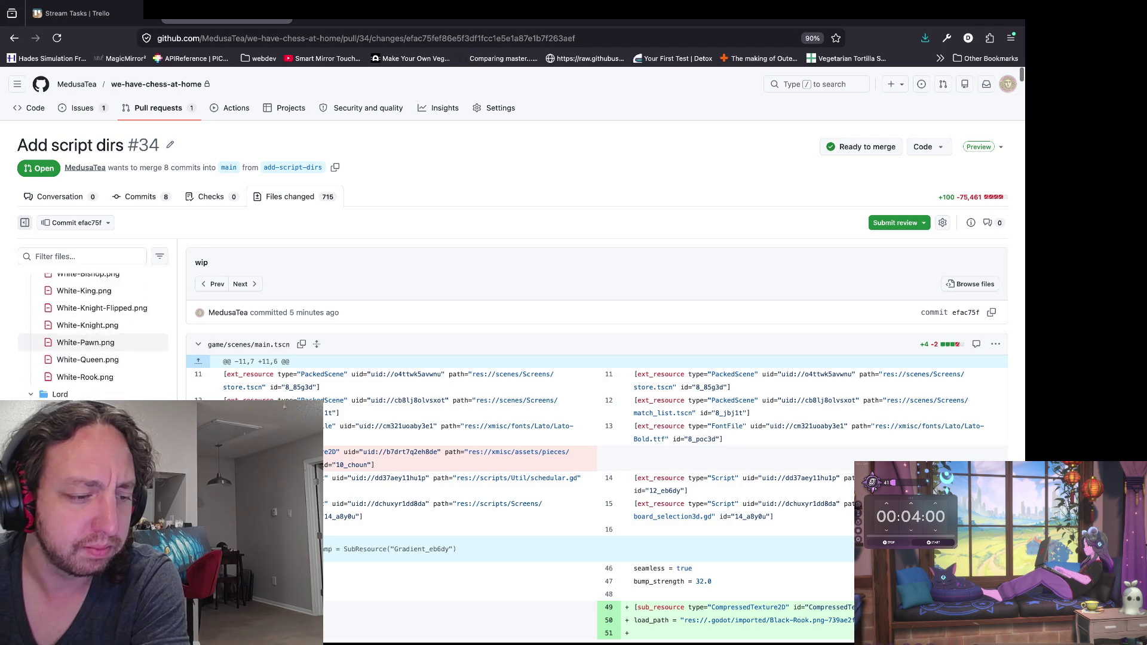
{"action": "scroll", "coordinate": [93, 346], "scroll_direction": "down", "scroll_amount": 3}
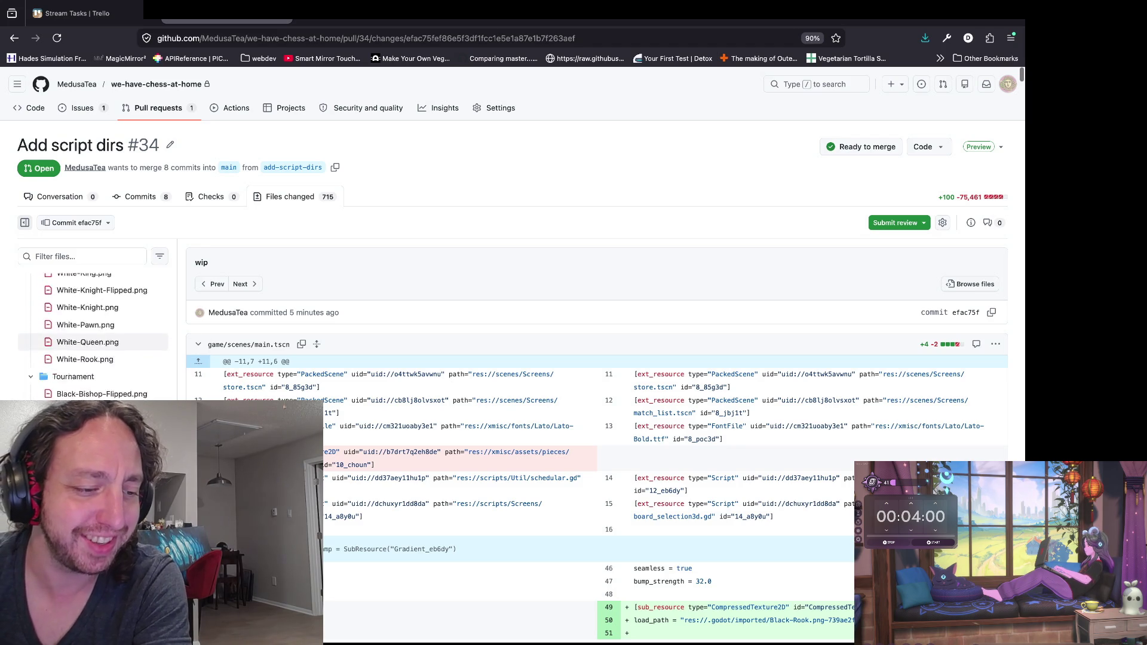
{"action": "scroll", "coordinate": [597, 358], "scroll_direction": "down", "scroll_amount": 15}
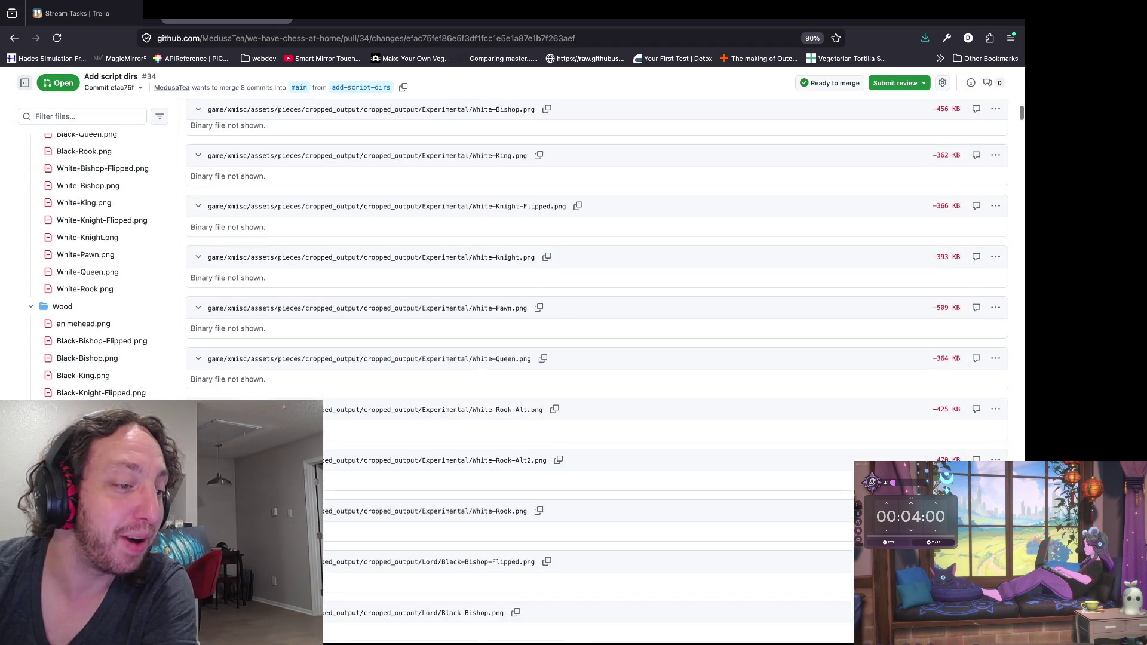
{"action": "scroll", "coordinate": [597, 359], "scroll_direction": "down", "scroll_amount": 8}
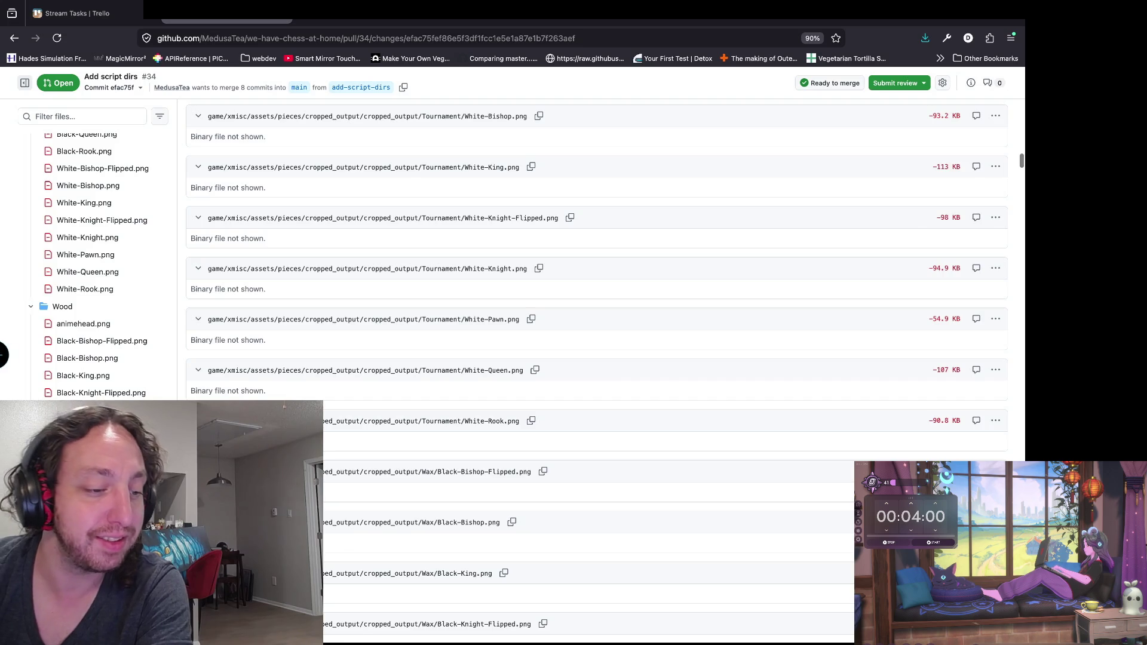
{"action": "key", "text": "alt+Left"}
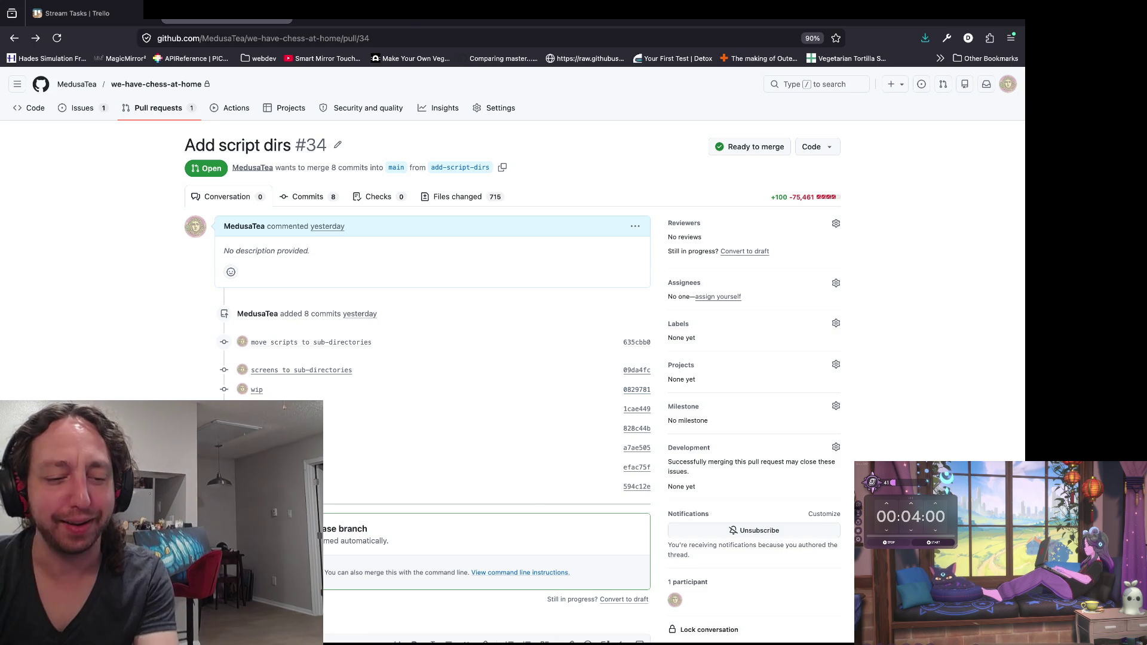
{"action": "key", "text": "super+Tab"}
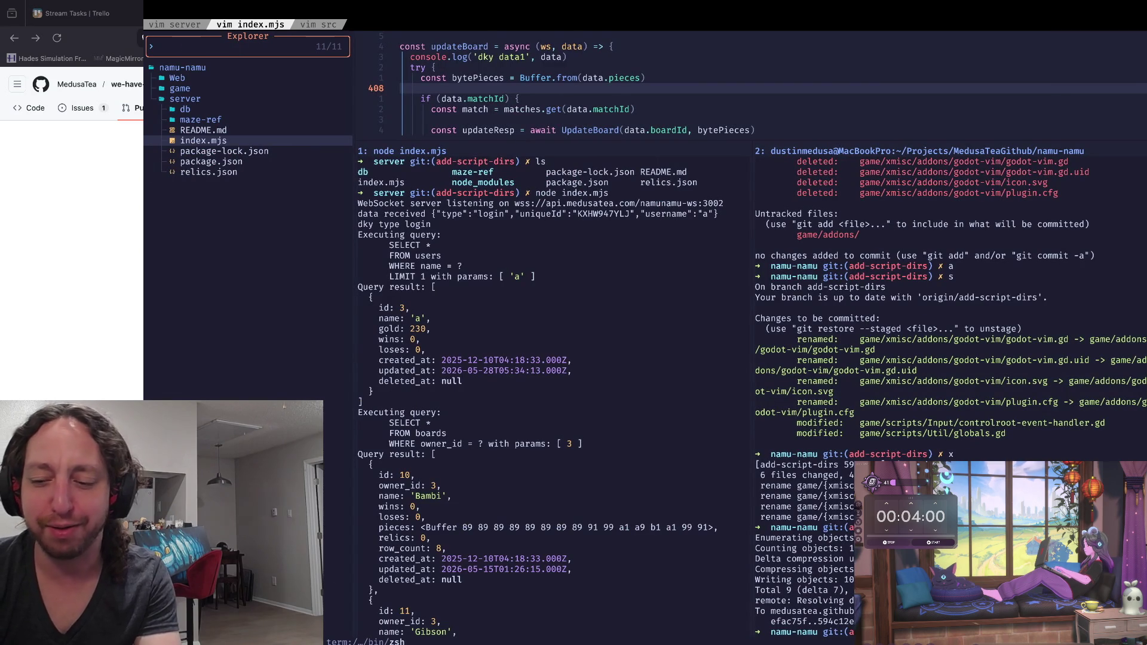
- Cycle from the terminal through the pull request page to the Godot editor
{"action": "key", "text": "super+Tab"}
{"action": "key", "text": "super+Tab"}
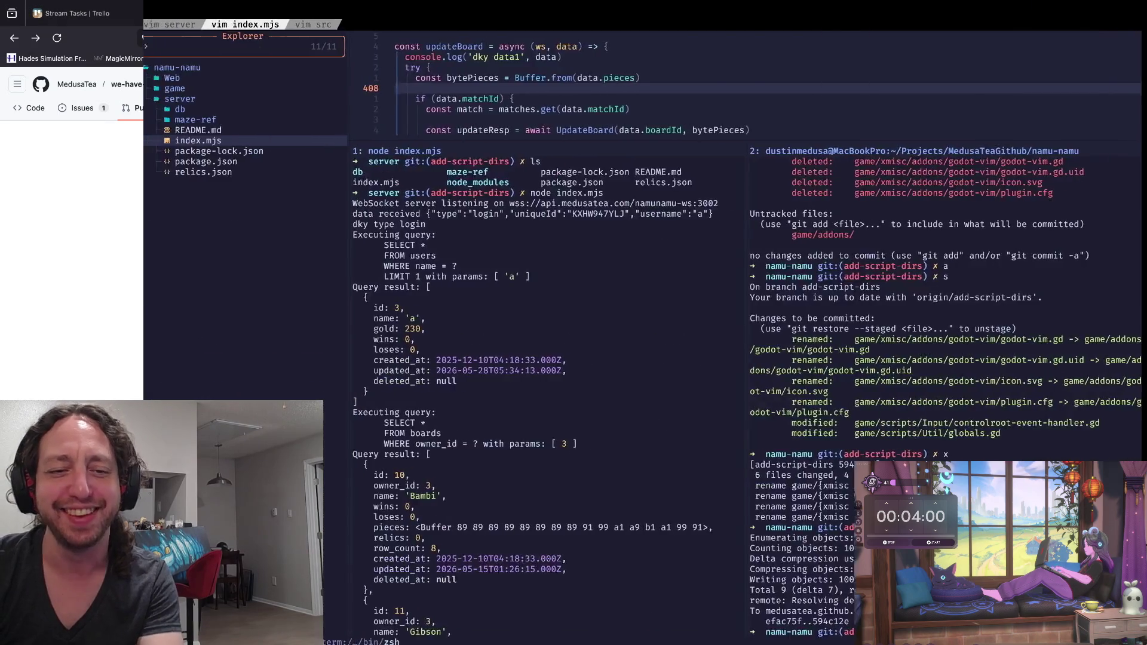
{"action": "key", "text": "super+Tab"}
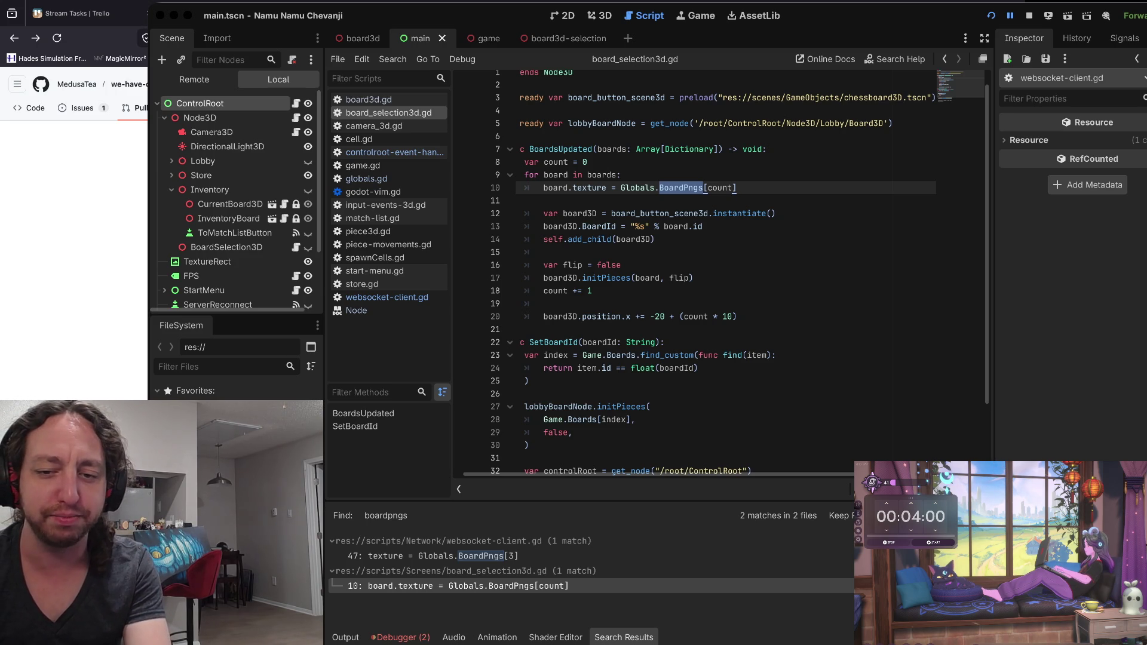
- Place the caret on empty line 19 of the script and run the game
{"action": "key", "text": "super+Tab"}
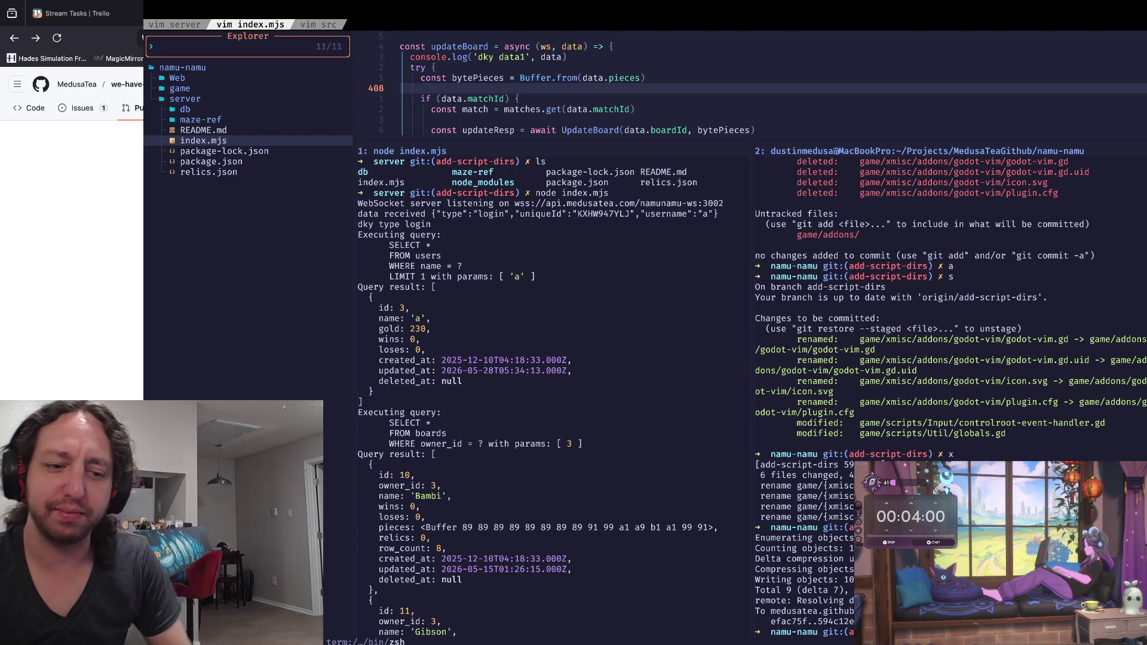
{"action": "key", "text": "super+Tab"}
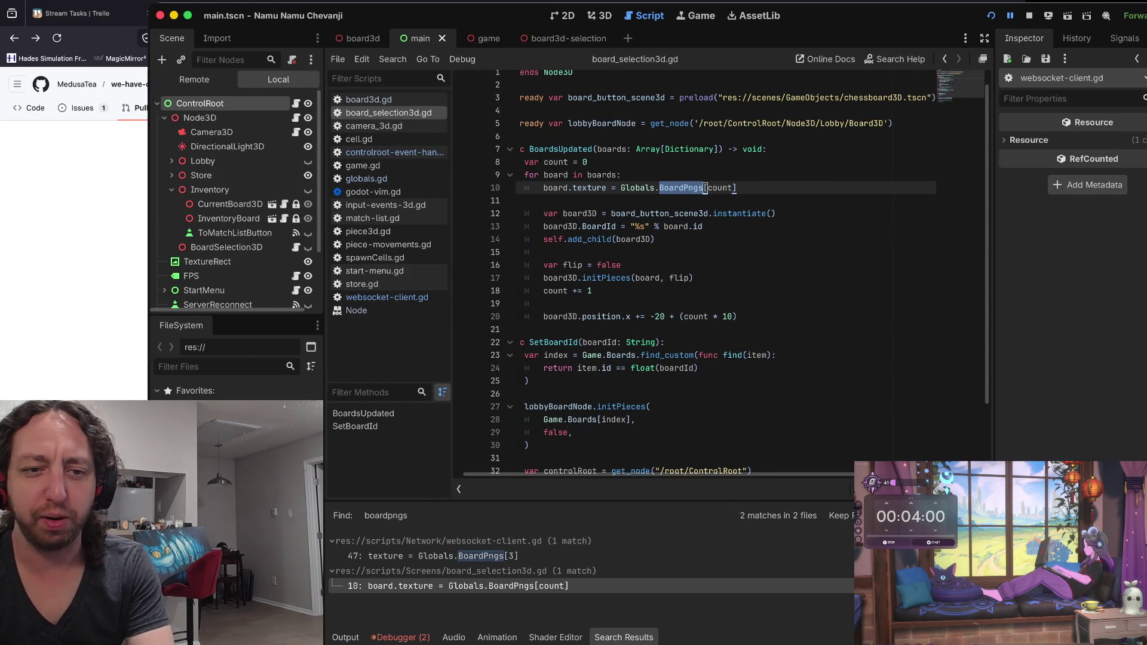
{"action": "left_click", "coordinate": [546, 314]}
{"action": "key", "text": "super+Tab"}
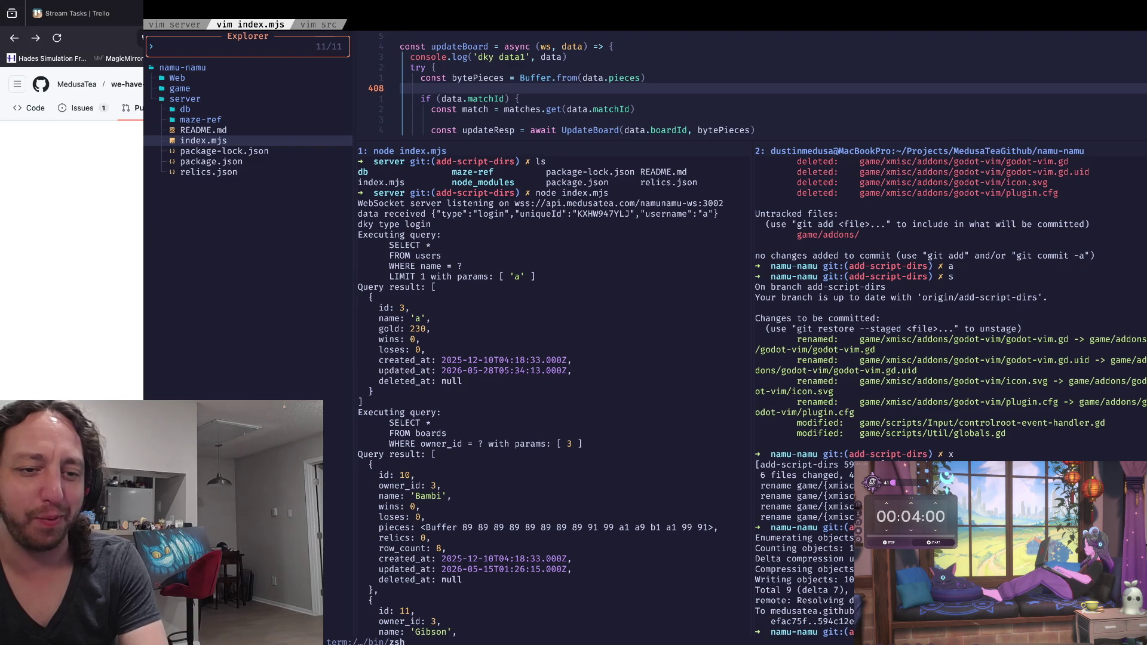
{"action": "key", "text": "super+Tab"}
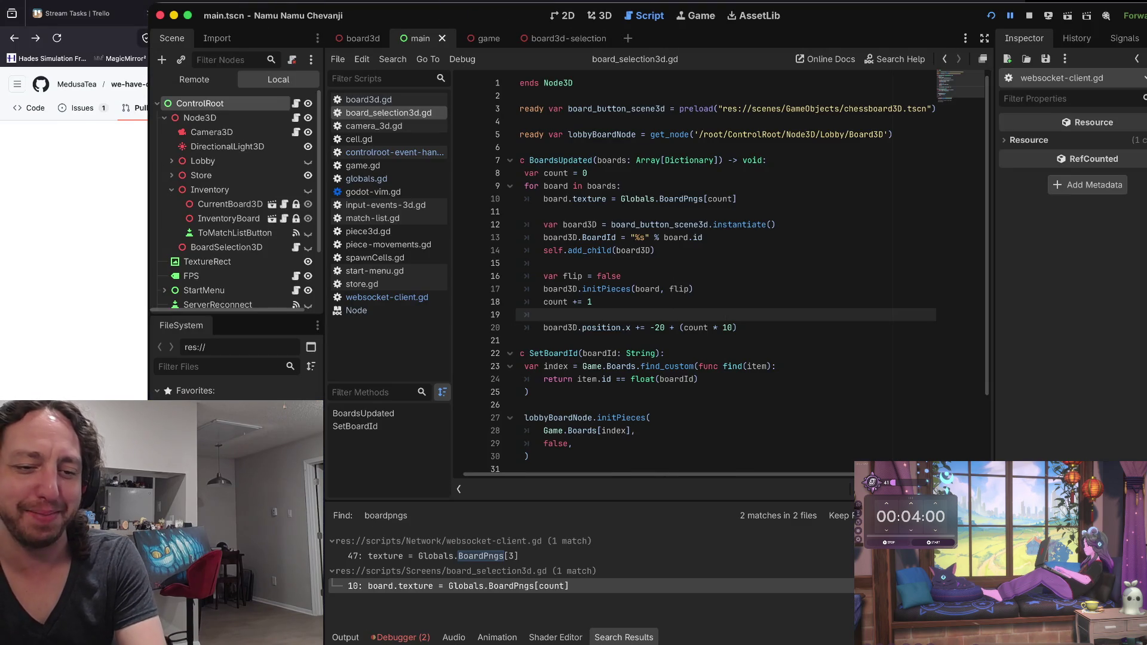
{"action": "key", "text": "super+b"}
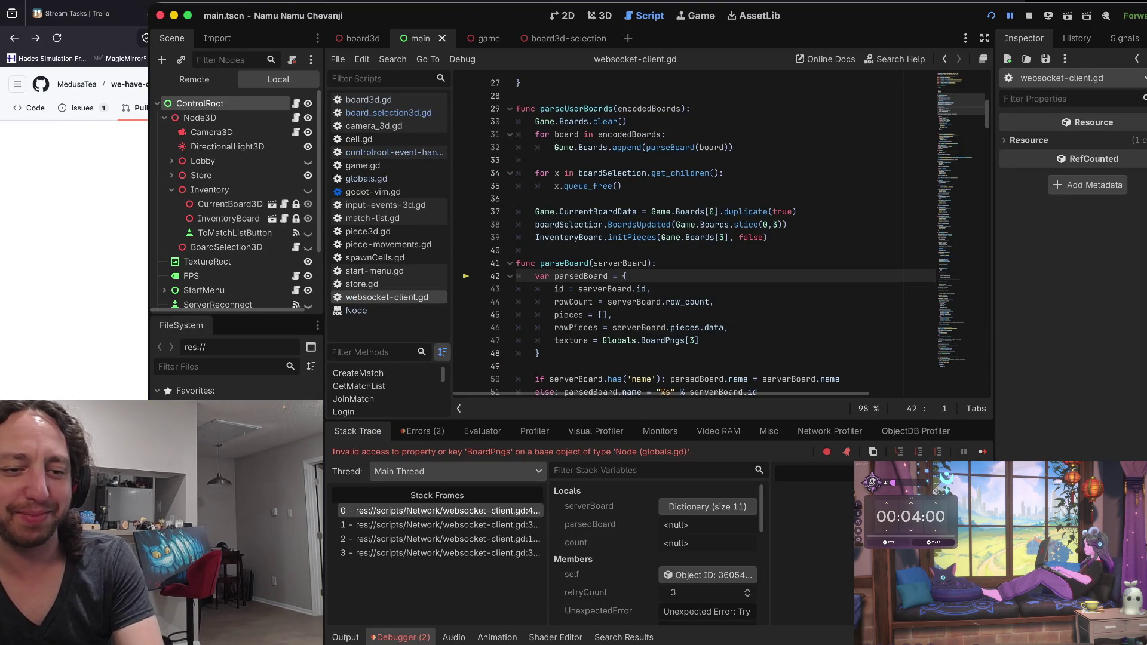
- Leave the halted game in Godot and return to the terminal's server log
{"action": "mouse_move", "coordinate": [568, 276]}
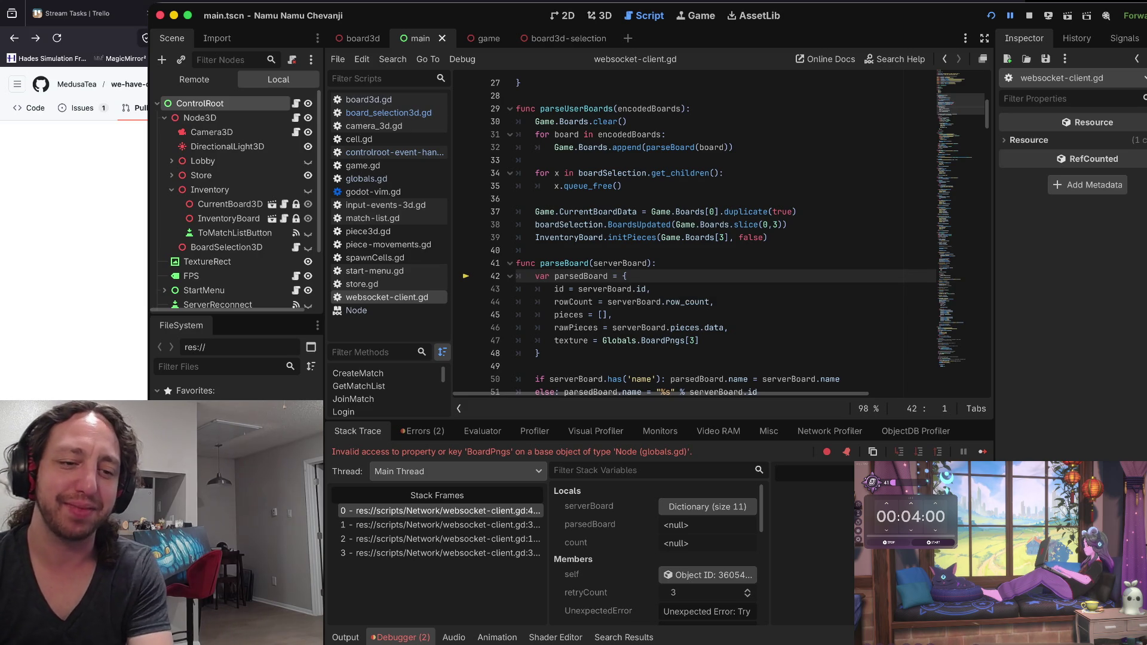
{"action": "key", "text": "super+Tab"}
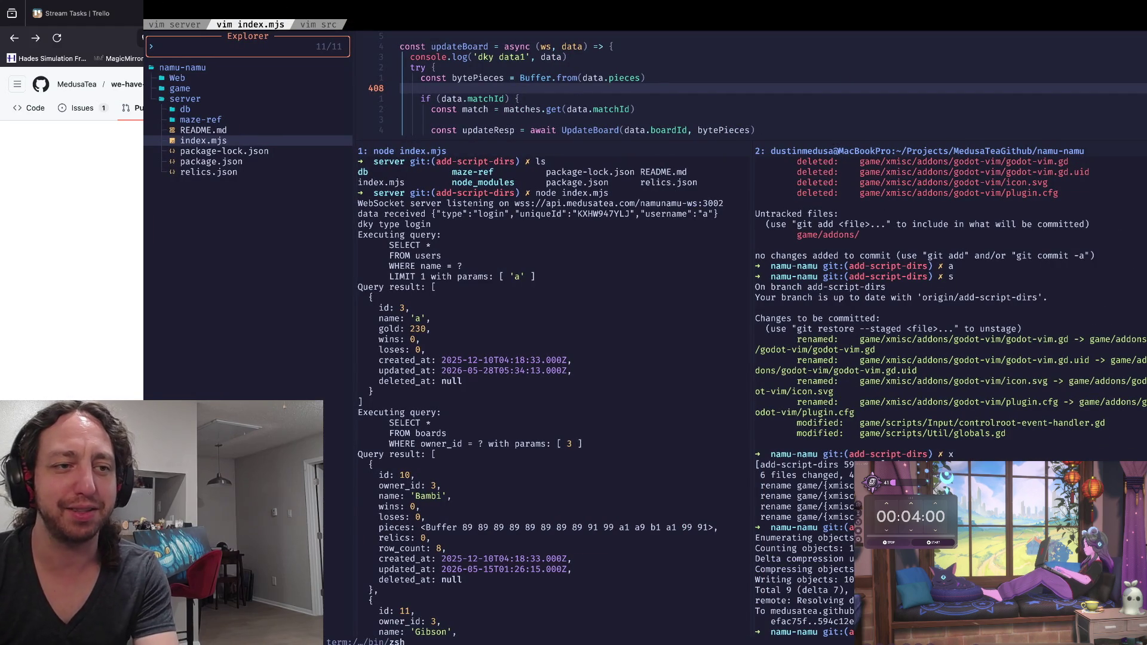
- Open a new tmux window and move up to the namu-namu parent folder
{"action": "key", "text": "ctrl+b"}
{"action": "key", "text": "c"}
{"action": "type", "text": "ls"}
{"action": "key", "text": "Return"}
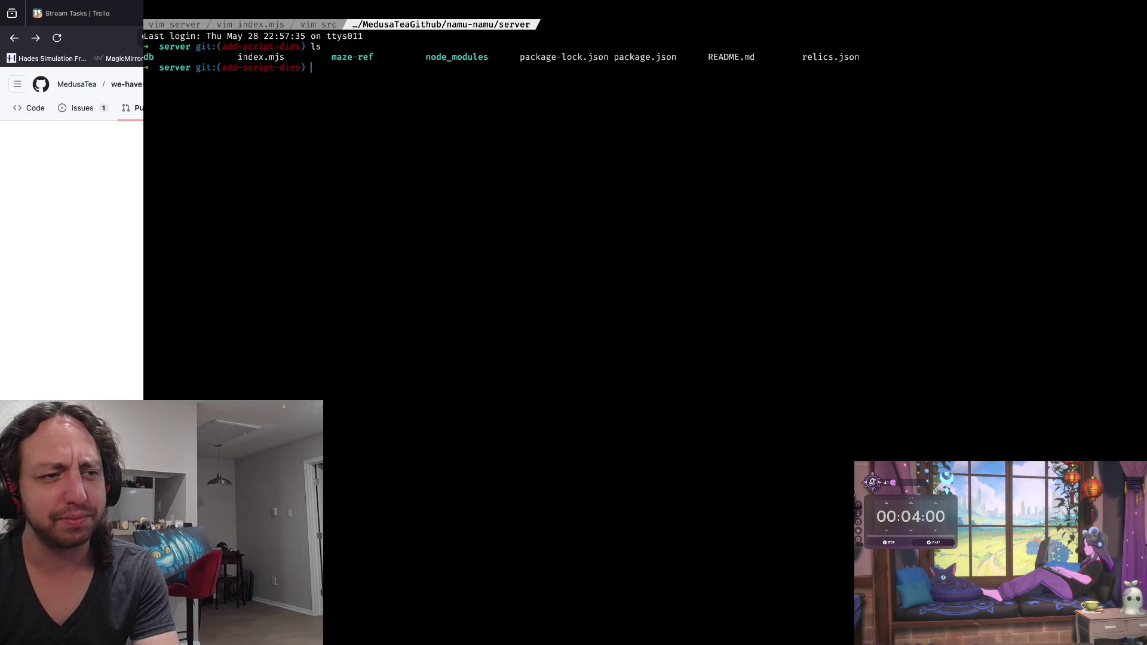
{"action": "type", "text": "cd .."}
{"action": "key", "text": "Return"}
{"action": "type", "text": "ls"}
{"action": "key", "text": "Return"}
- Change into the game folder and list its contents
{"action": "type", "text": "cd cg"}
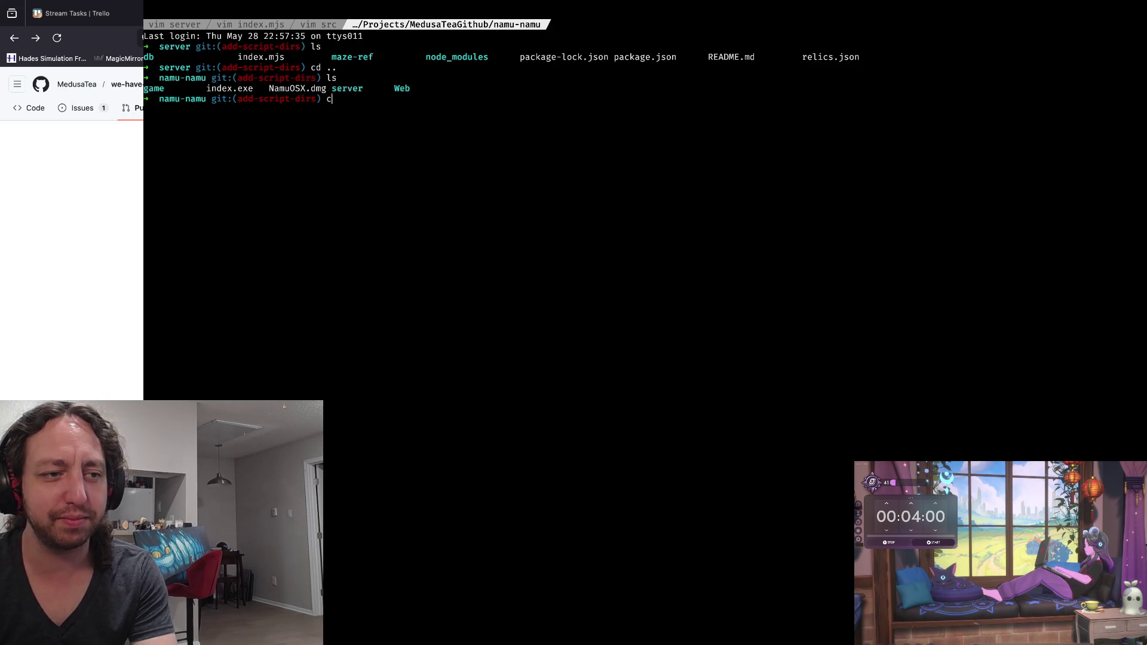
{"action": "key", "text": "BackSpace"}
{"action": "key", "text": "BackSpace"}
{"action": "type", "text": "game"}
{"action": "key", "text": "Return"}
{"action": "type", "text": "ls"}
{"action": "key", "text": "Return"}
- Run git status to confirm the add-script-dirs branch is clean
{"action": "type", "text": "s"}
{"action": "key", "text": "Return"}
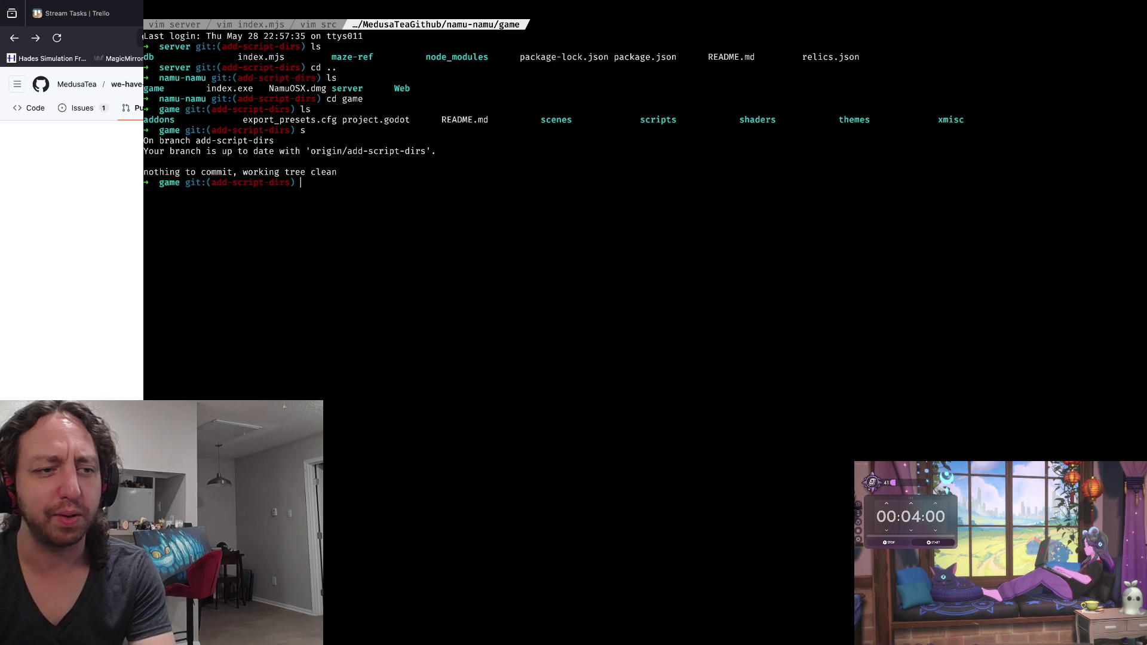
{"action": "type", "text": "cl"}
{"action": "key", "text": "BackSpace"}
{"action": "key", "text": "BackSpace"}
{"action": "type", "text": "cl"}
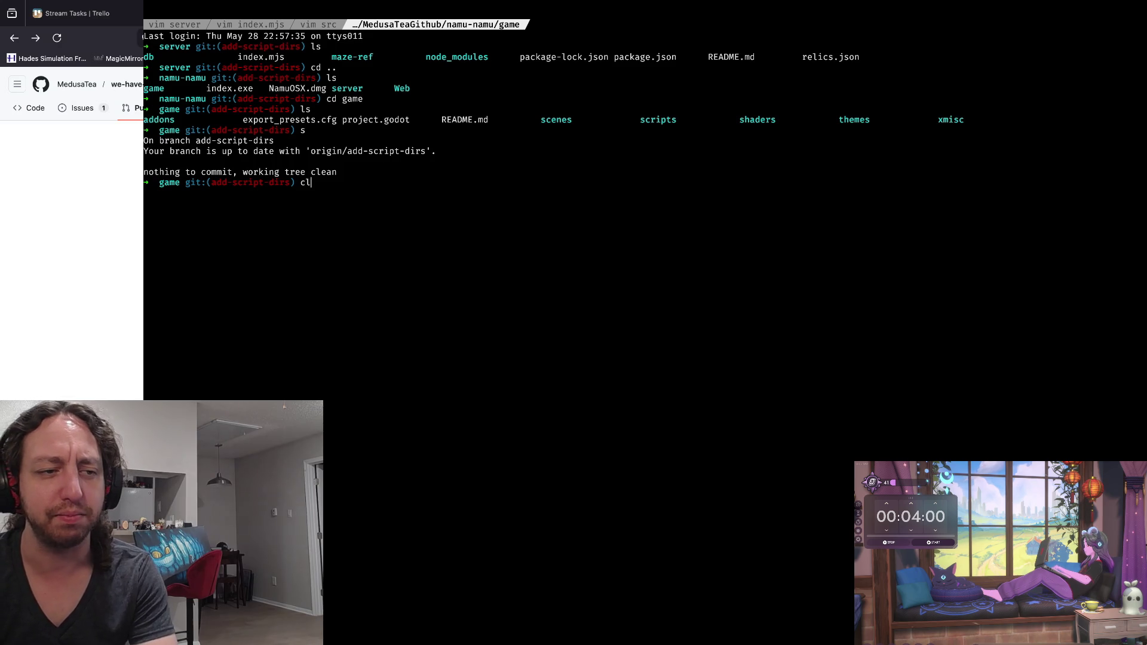
{"action": "key", "text": "ctrl+c"}
{"action": "type", "text": "s"}
{"action": "key", "text": "Return"}
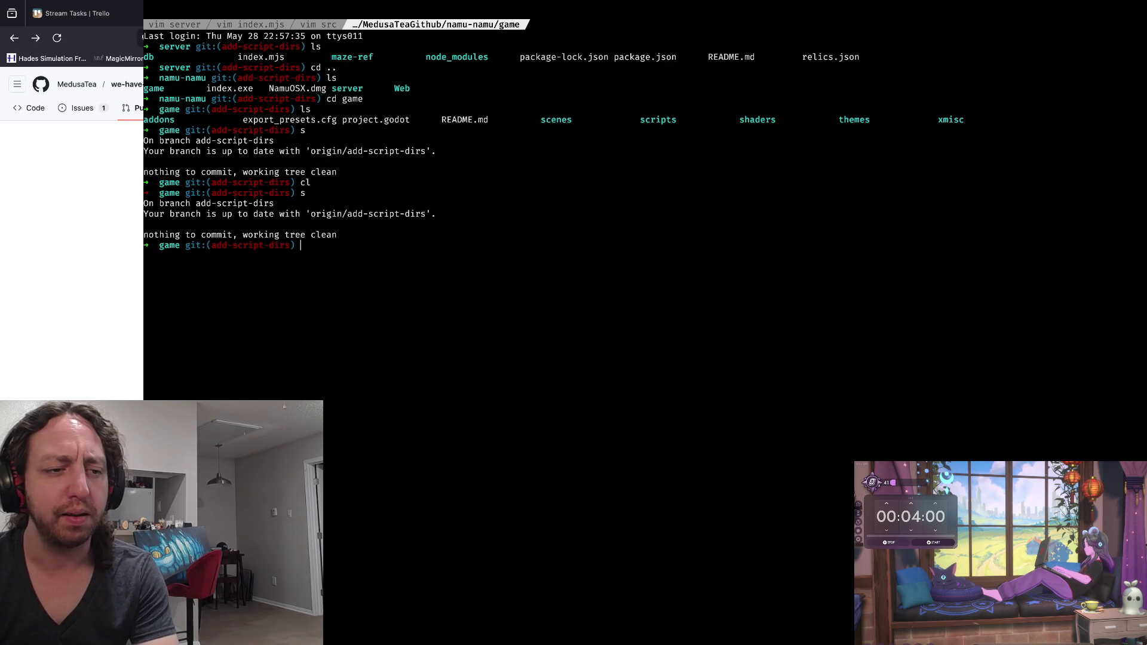
- Open the scripts/ folder in vim
{"action": "type", "text": "vim"}
{"action": "key", "text": "Tab"}
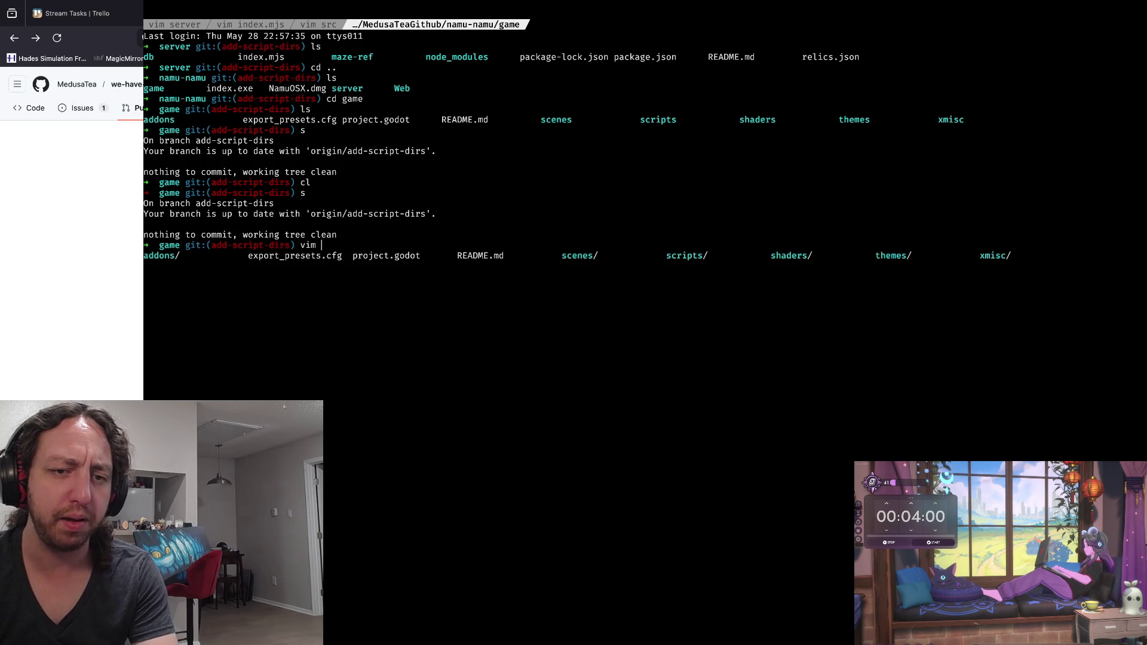
{"action": "type", "text": "scripts/"}
{"action": "key", "text": "Return"}
- Expand the Input folder in the explorer and open camera_3d.gd
{"action": "key", "text": "j"}
{"action": "key", "text": "j"}
{"action": "key", "text": "j"}
{"action": "key", "text": "j"}
{"action": "key", "text": "k"}
{"action": "key", "text": "k"}
{"action": "key", "text": "k"}
{"action": "key", "text": "k"}
{"action": "key", "text": "j"}
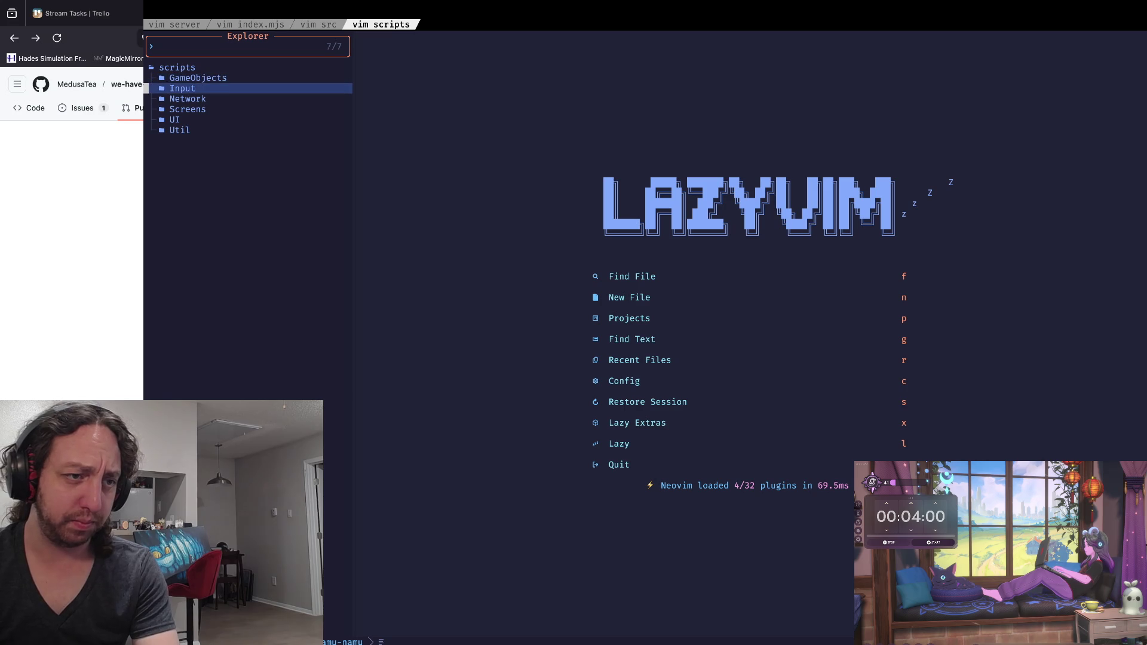
{"action": "key", "text": "l"}
{"action": "key", "text": "j"}
{"action": "key", "text": "l"}
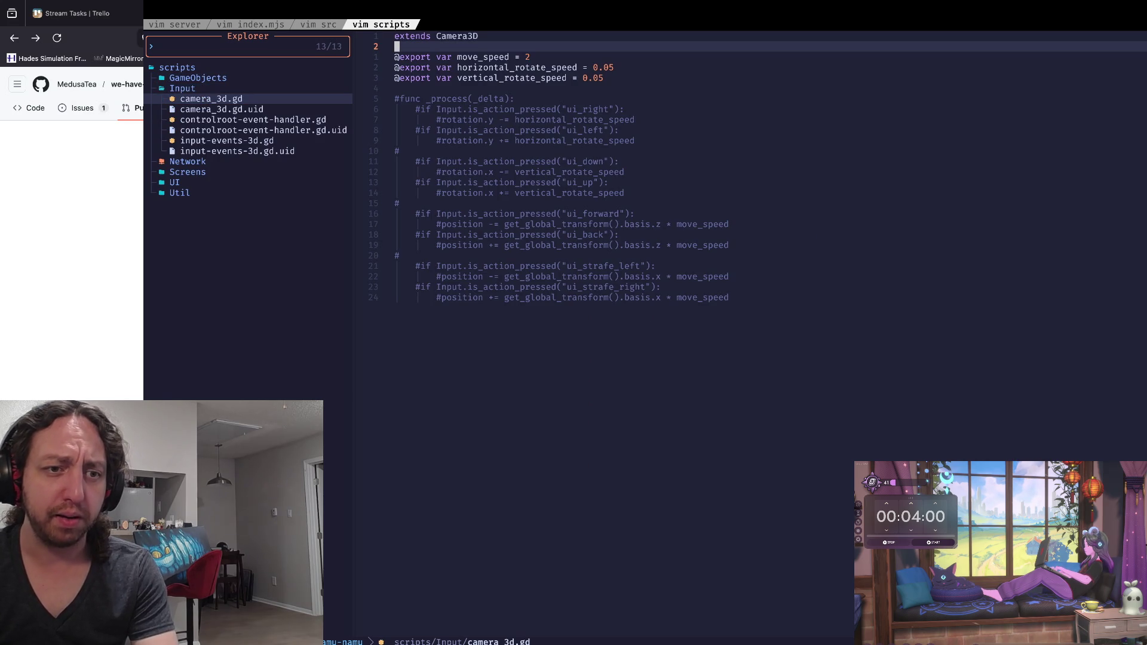
- Expand the GameObjects folder and open board3d.gd
{"action": "key", "text": "ctrl+h"}
{"action": "key", "text": "G"}
{"action": "key", "text": "k"}
{"action": "key", "text": "k"}
{"action": "key", "text": "k"}
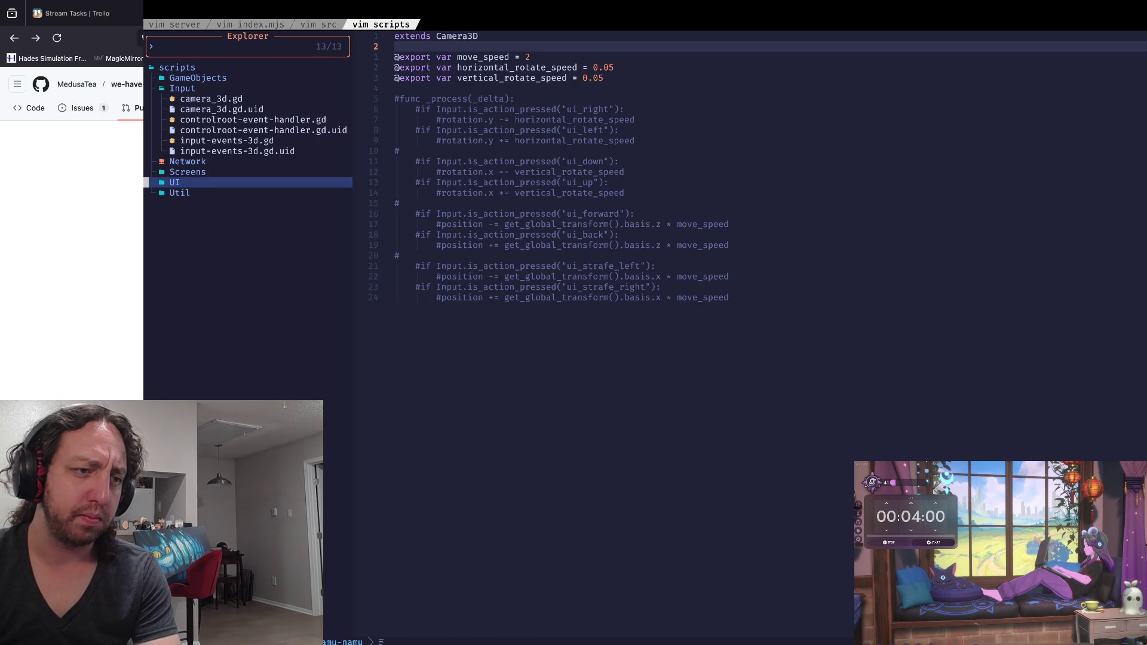
{"action": "key", "text": "j"}
{"action": "key", "text": "j"}
{"action": "key", "text": "k"}
{"action": "key", "text": "l"}
{"action": "key", "text": "g"}
{"action": "key", "text": "g"}
{"action": "key", "text": "j"}
{"action": "key", "text": "l"}
{"action": "key", "text": "j"}
{"action": "key", "text": "l"}
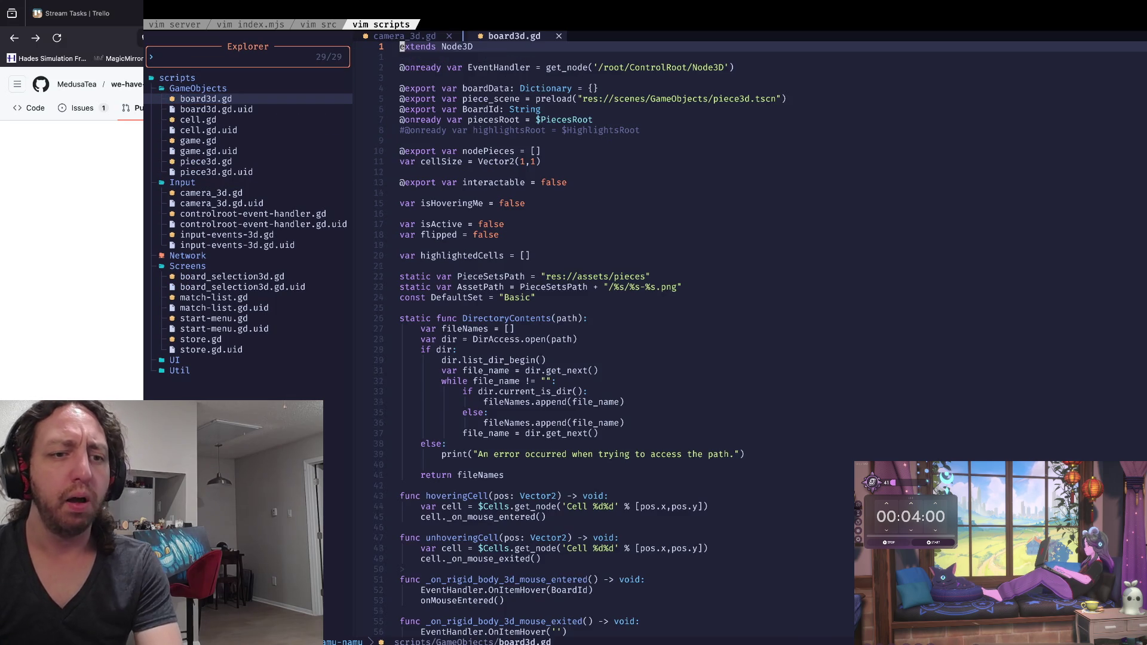
- Split two zsh terminal panes below the board3d.gd code
{"action": "key", "text": "ctrl+backslash"}
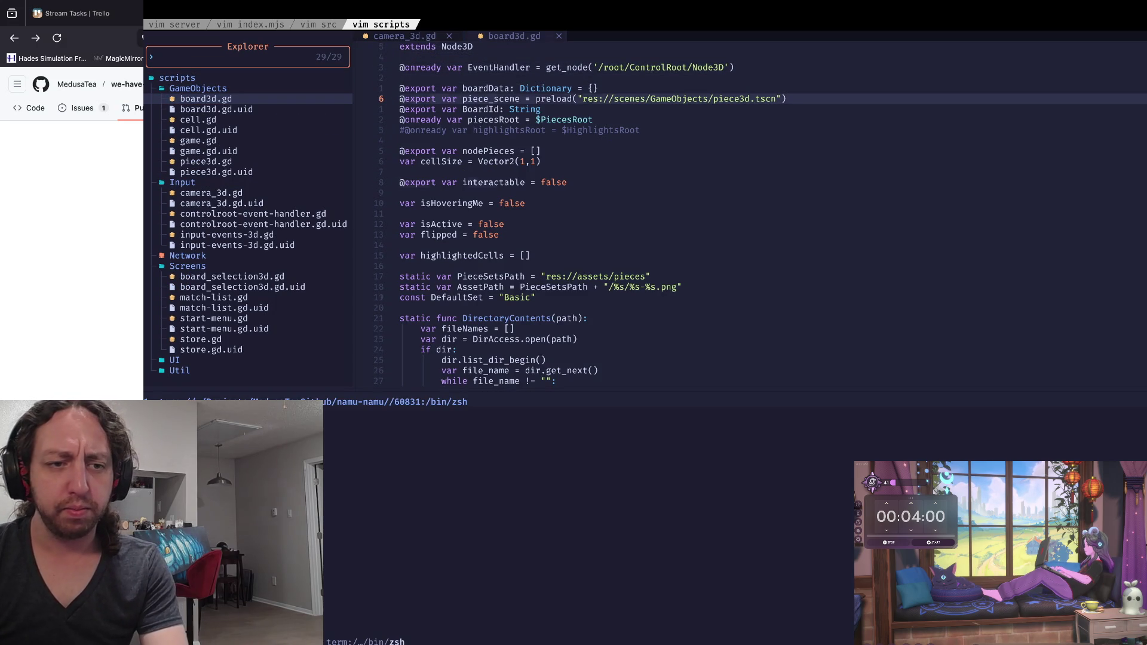
{"action": "left_click", "coordinate": [563, 183]}
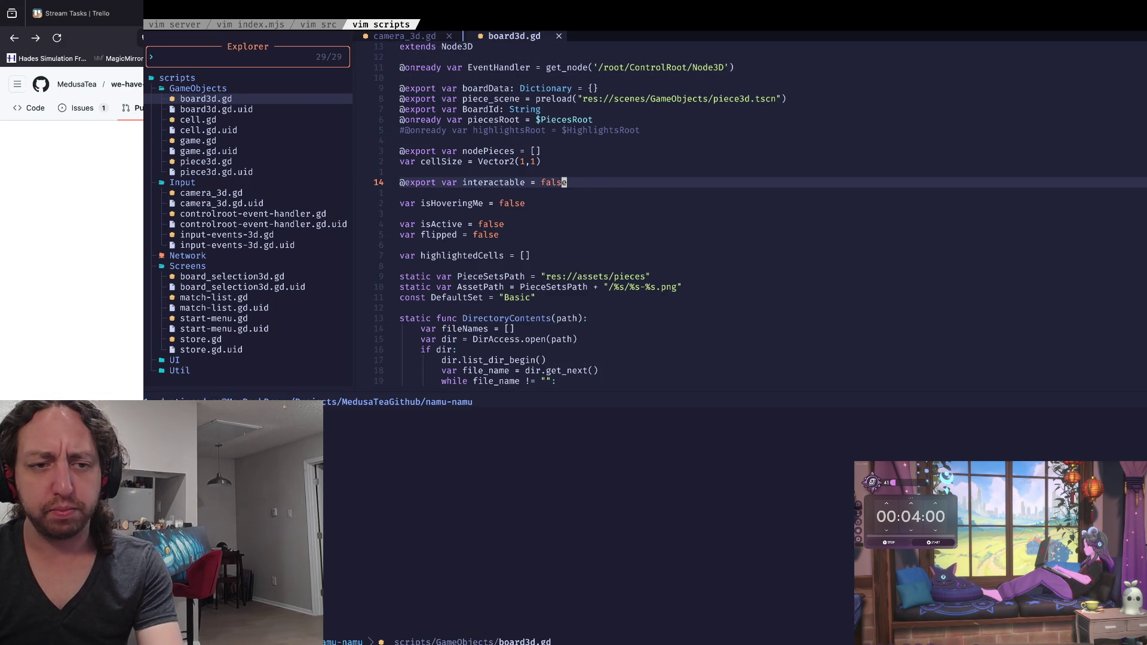
{"action": "key", "text": "ctrl+backslash"}
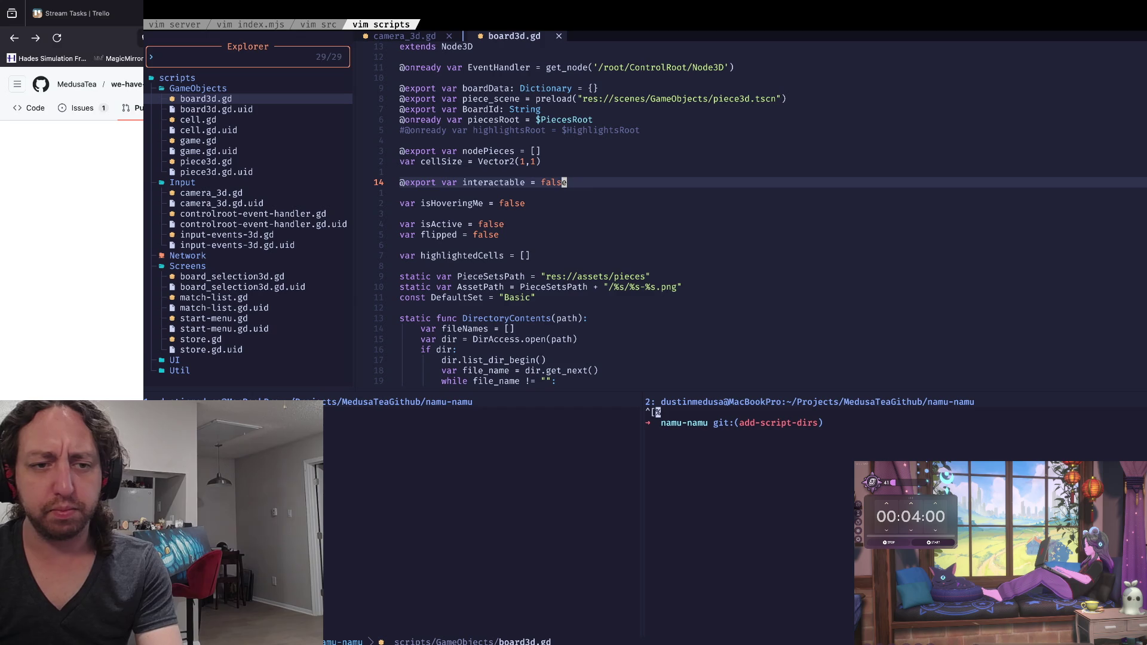
- Toggle the file tree with <leader>e, rooted at the namu-namu project, ending hidden
{"action": "key", "text": "space"}
{"action": "key", "text": "e"}
{"action": "key", "text": "space"}
{"action": "key", "text": "E"}
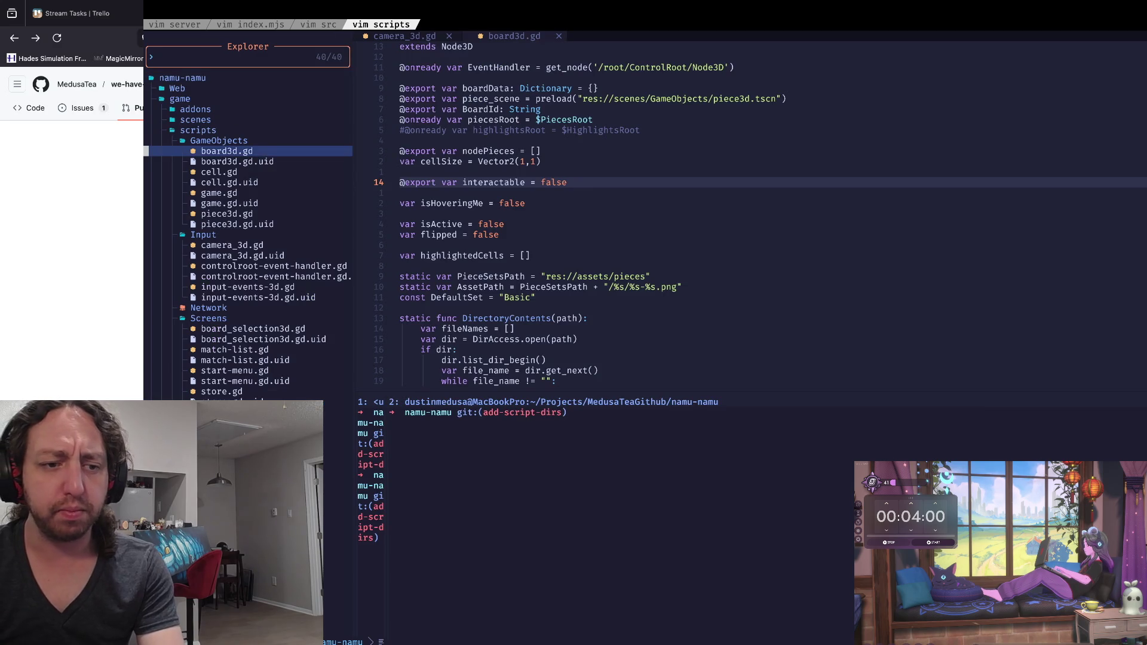
{"action": "key", "text": "space"}
{"action": "key", "text": "e"}
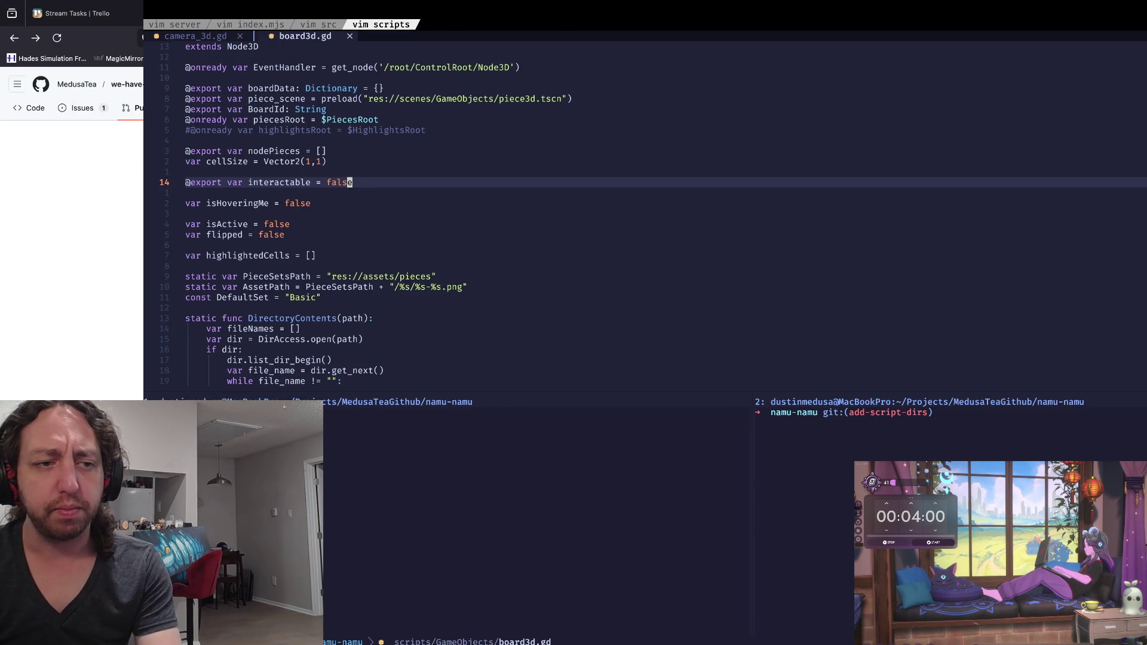
{"action": "key", "text": "space"}
{"action": "key", "text": "e"}
{"action": "key", "text": "space"}
{"action": "key", "text": "e"}
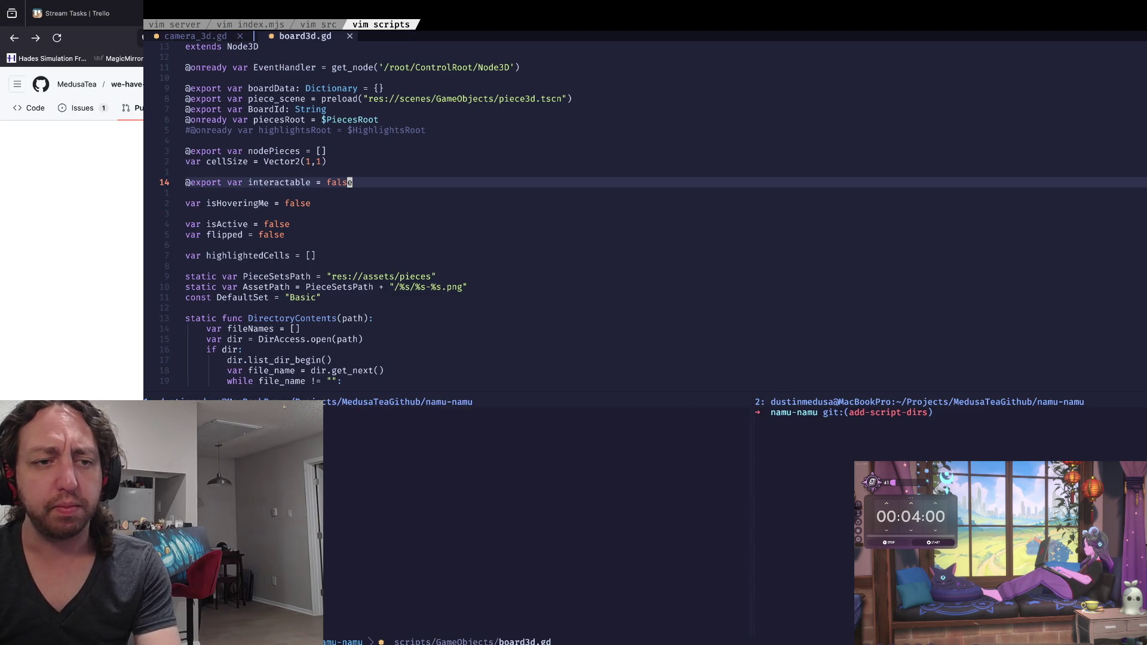
- Browse the leader commands and file finder, then show the file tree again
{"action": "key", "text": "space"}
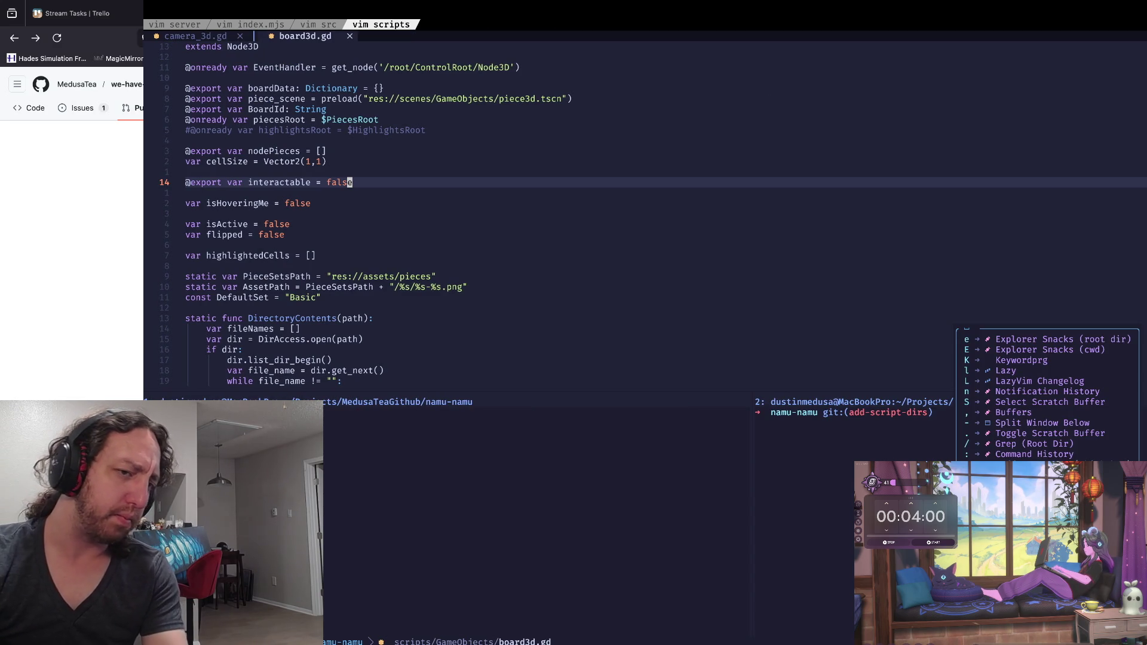
{"action": "left_click", "coordinate": [197, 203]}
{"action": "key", "text": "space"}
{"action": "key", "text": "space"}
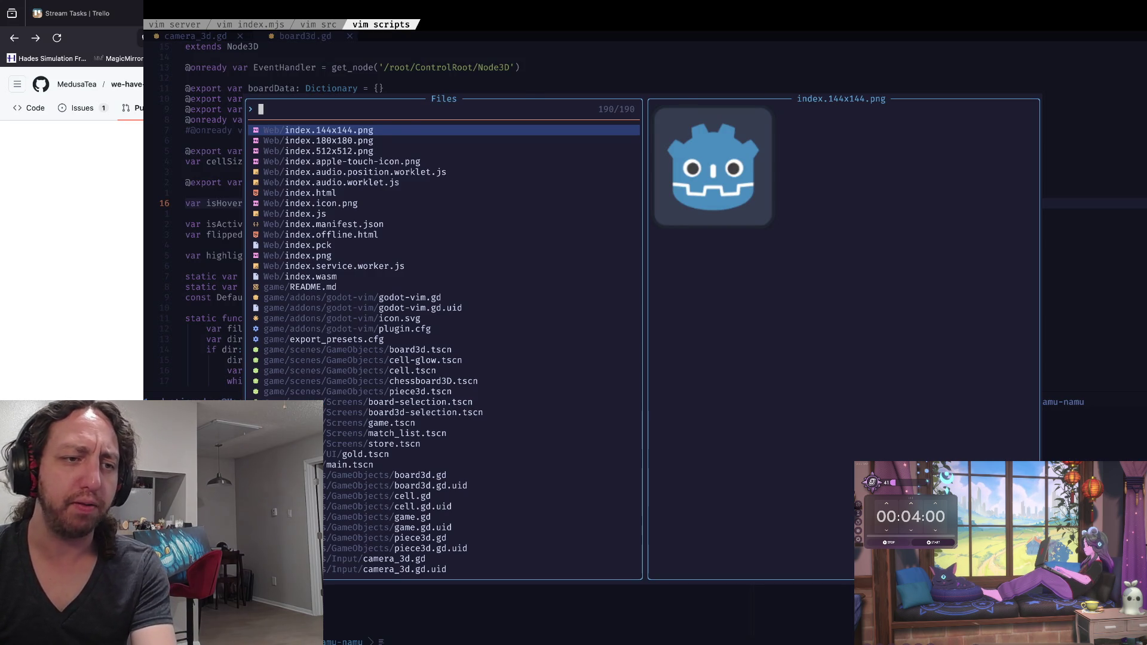
{"action": "key", "text": "Escape"}
{"action": "key", "text": "space"}
{"action": "key", "text": "e"}
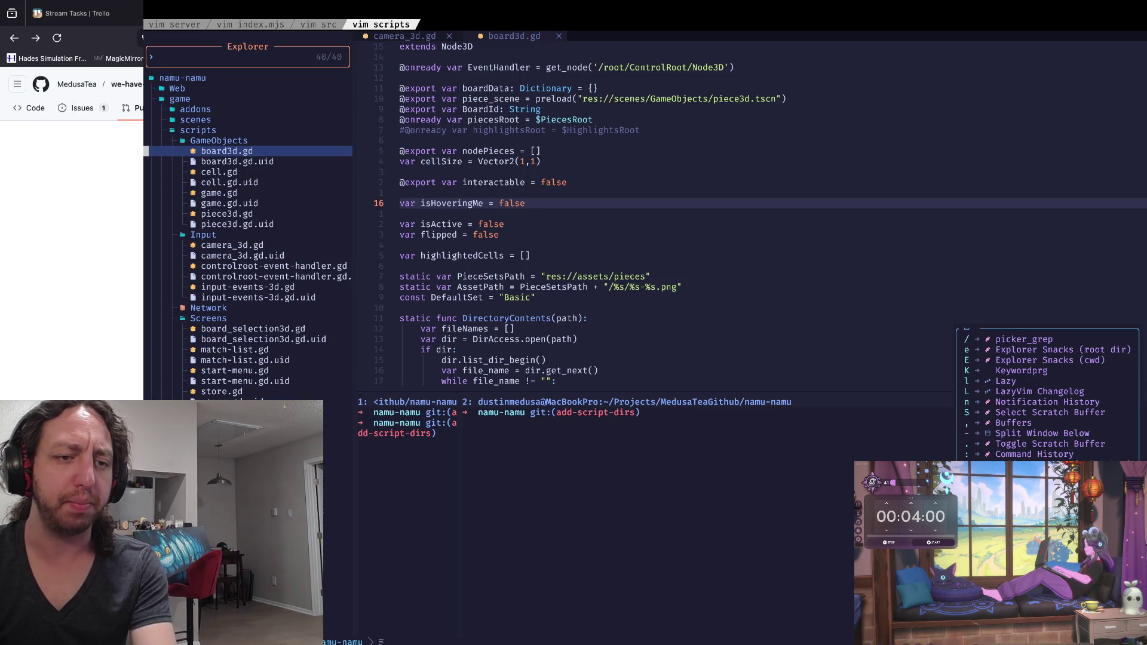
- Return to the board3d.gd code, then switch to Firefox's pull request #34
{"action": "key", "text": "j"}
{"action": "key", "text": "j"}
{"action": "key", "text": "j"}
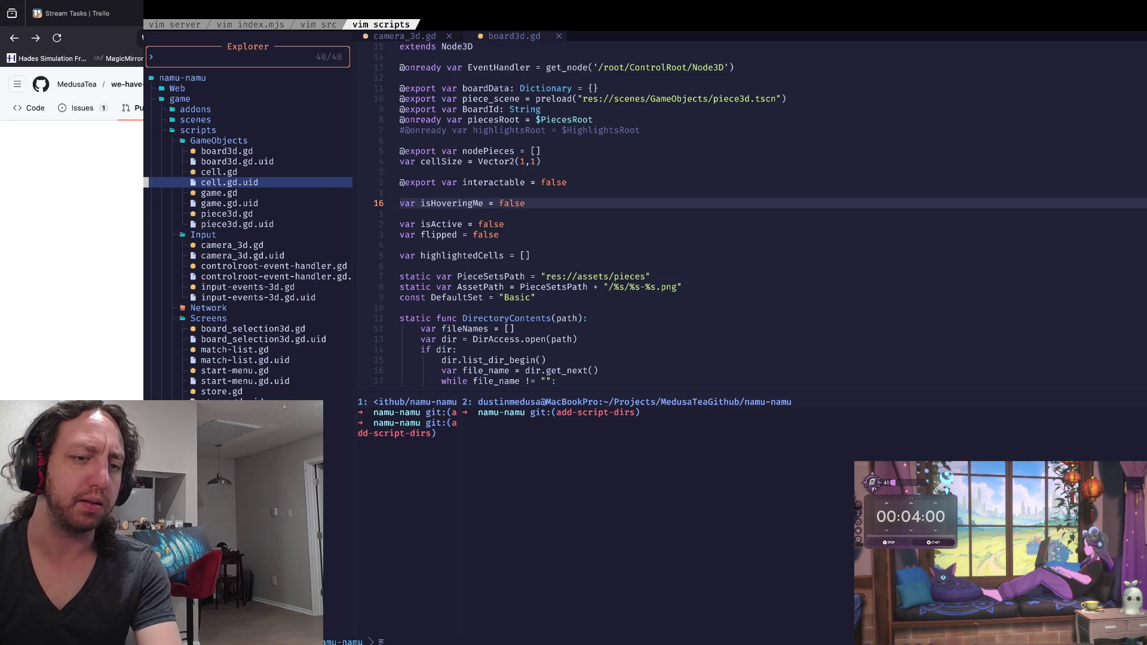
{"action": "key", "text": "ctrl+l"}
{"action": "key", "text": "j"}
{"action": "key", "text": "j"}
{"action": "key", "text": "j"}
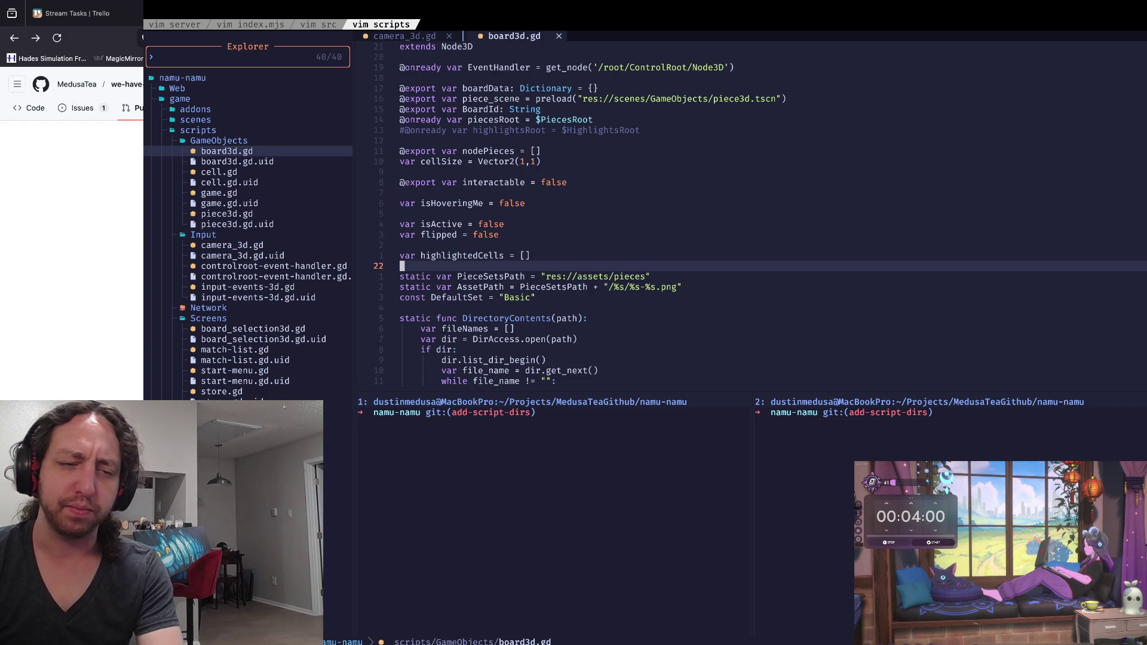
{"action": "key", "text": "k"}
{"action": "key", "text": "k"}
{"action": "key", "text": "k"}
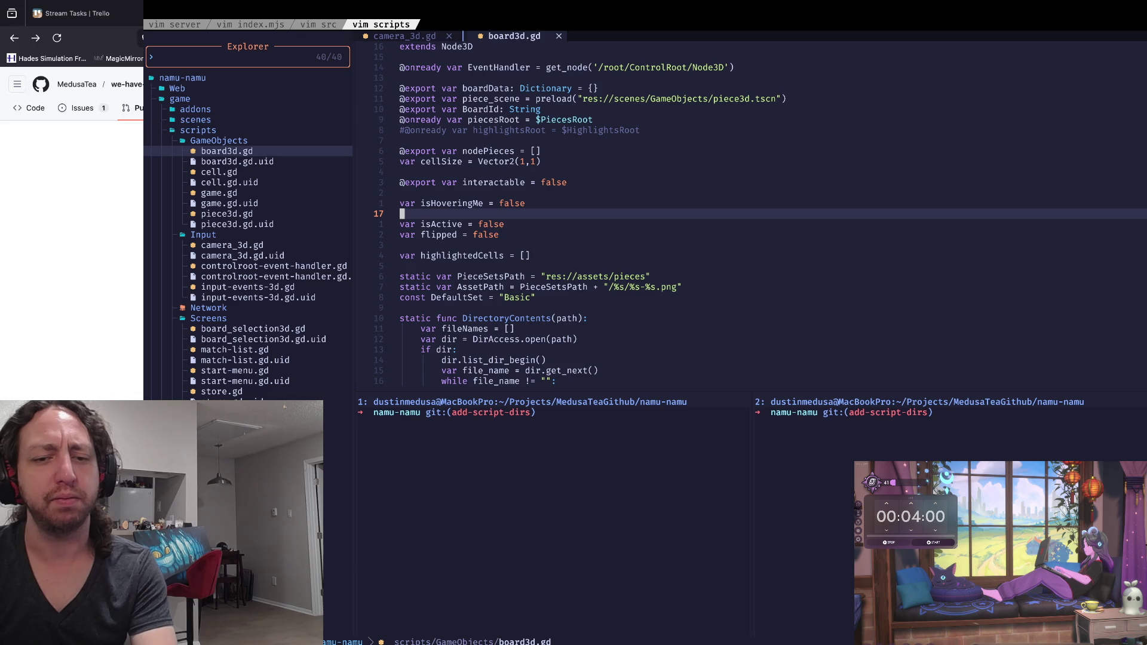
{"action": "key", "text": "super+Tab"}
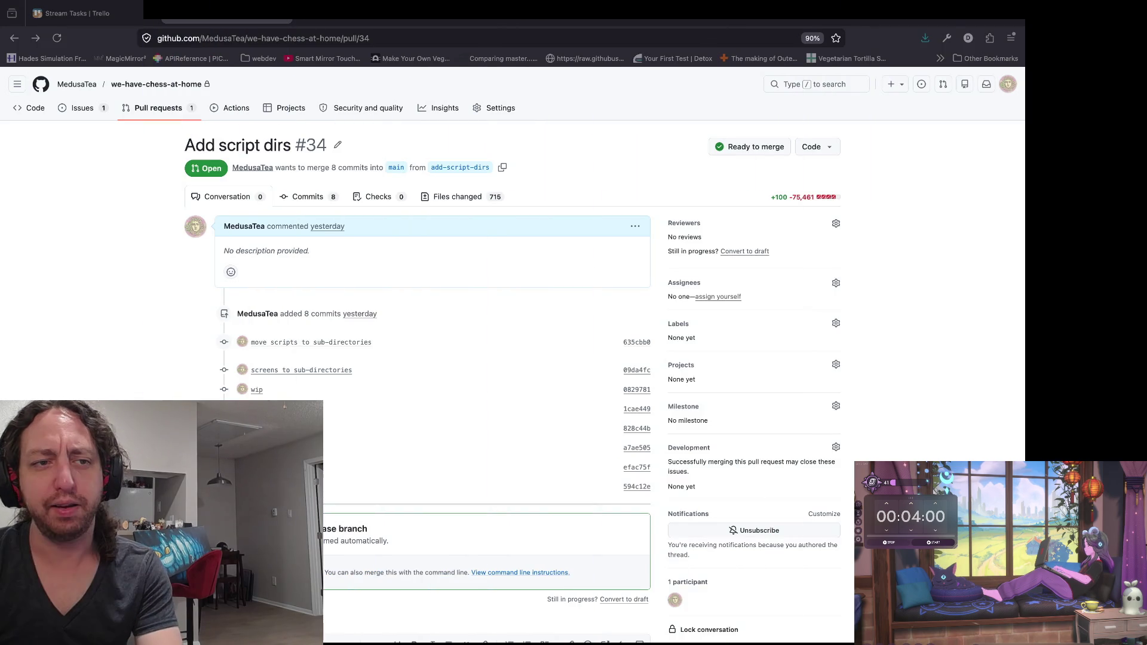
- Abandon a new-tab search for 'how do to t' and return to Neovim
{"action": "key", "text": "ctrl+t"}
{"action": "type", "text": "how do to t"}
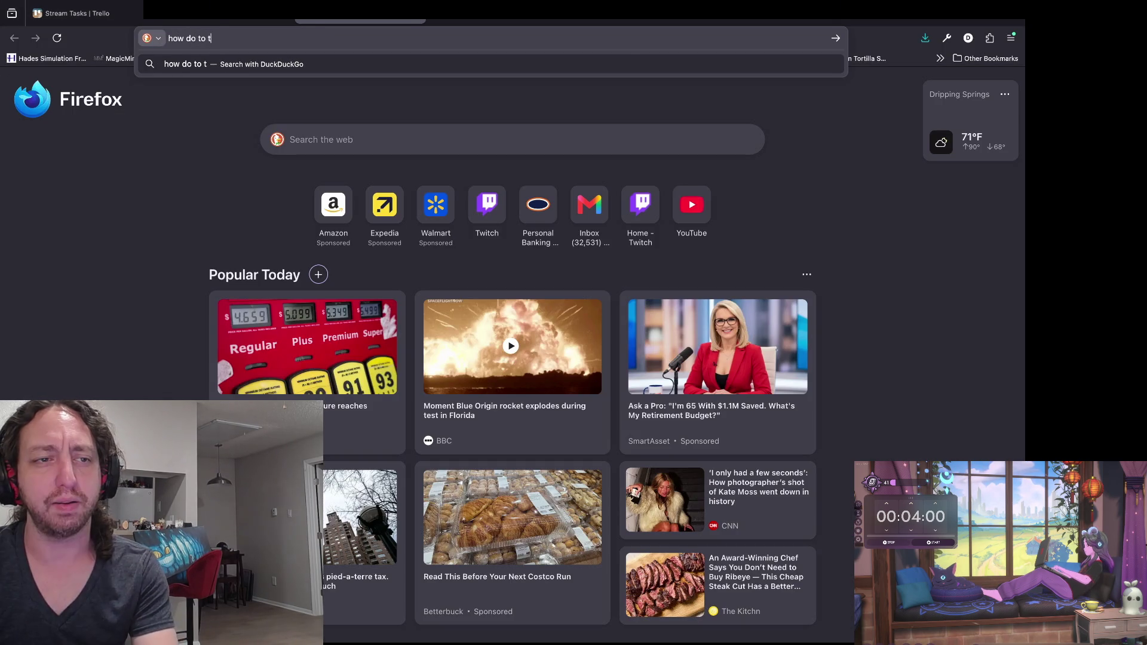
{"action": "key", "text": "super+w"}
{"action": "key", "text": "super+Tab"}
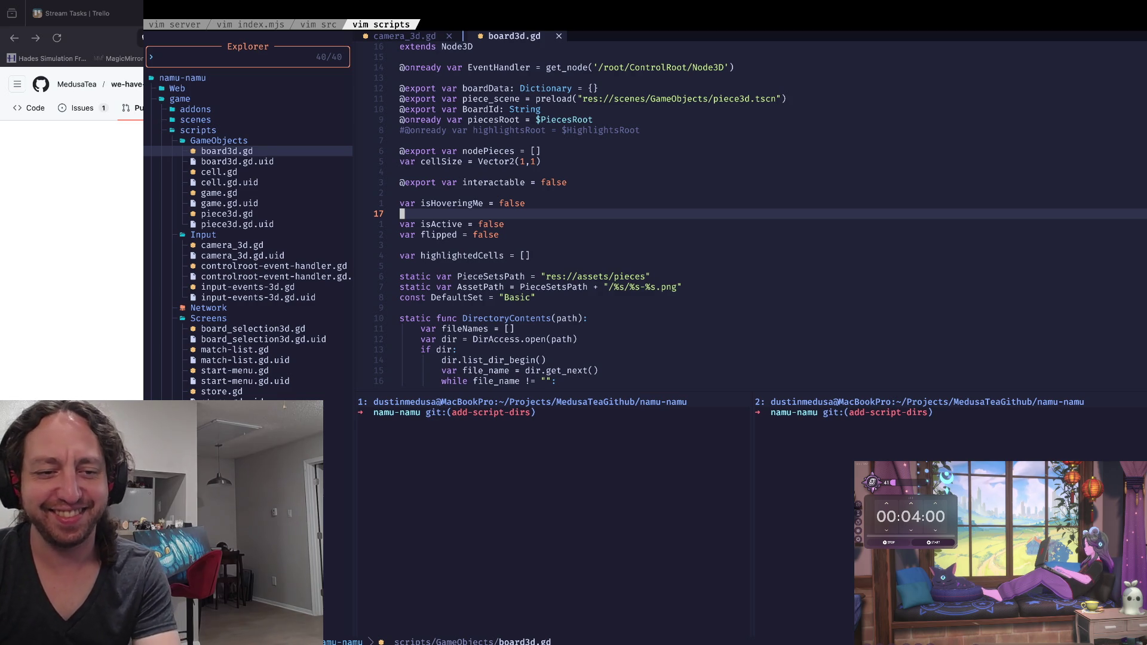
- Review the DirectoryContents code in board3d.gd and make the code split taller
{"action": "key", "text": "j"}
{"action": "key", "text": "j"}
{"action": "key", "text": "j"}
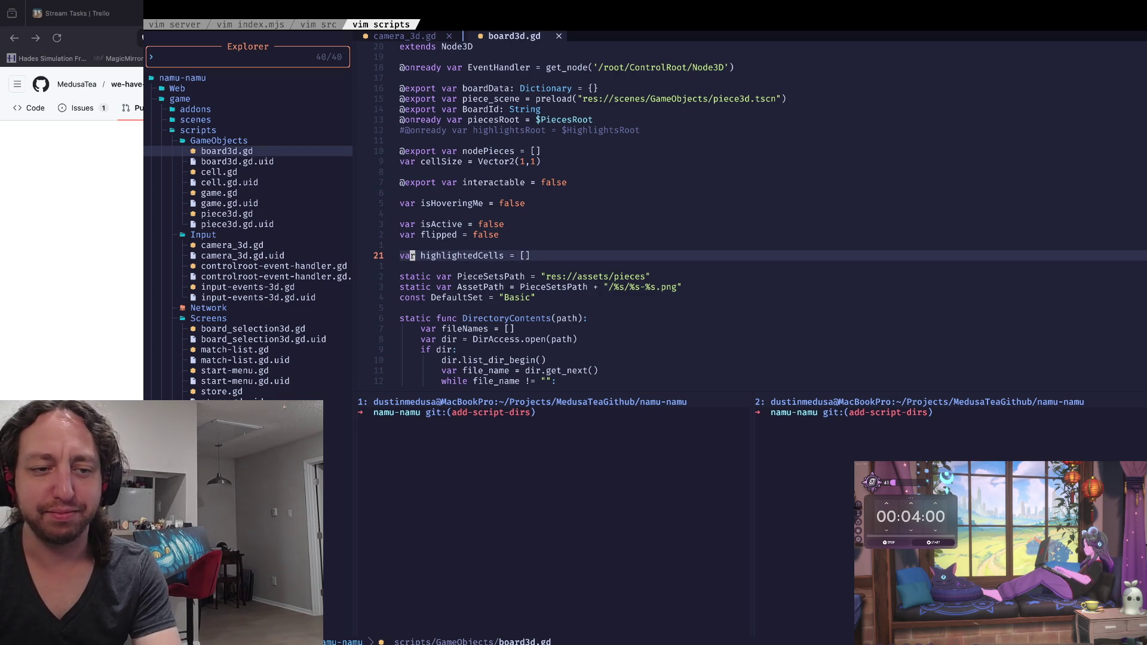
{"action": "key", "text": "k"}
{"action": "key", "text": "j"}
{"action": "key", "text": "j"}
{"action": "key", "text": "j"}
{"action": "key", "text": "k"}
{"action": "key", "text": "k"}
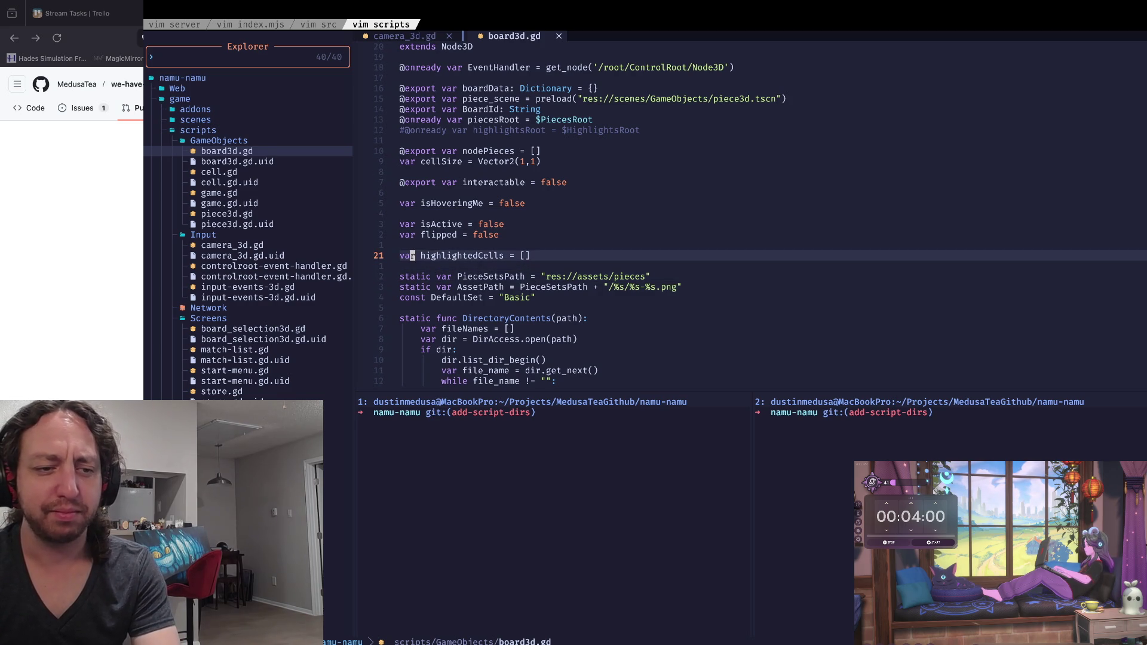
{"action": "key", "text": "j"}
{"action": "key", "text": "j"}
{"action": "key", "text": "j"}
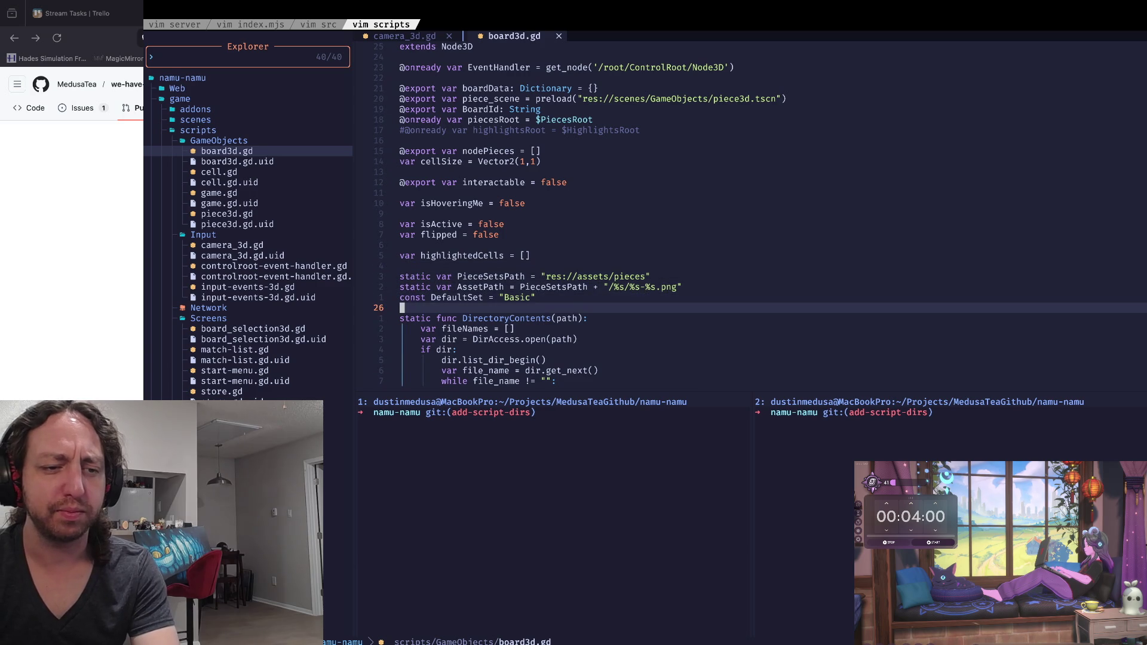
{"action": "key", "text": "j"}
{"action": "key", "text": "j"}
{"action": "key", "text": "j"}
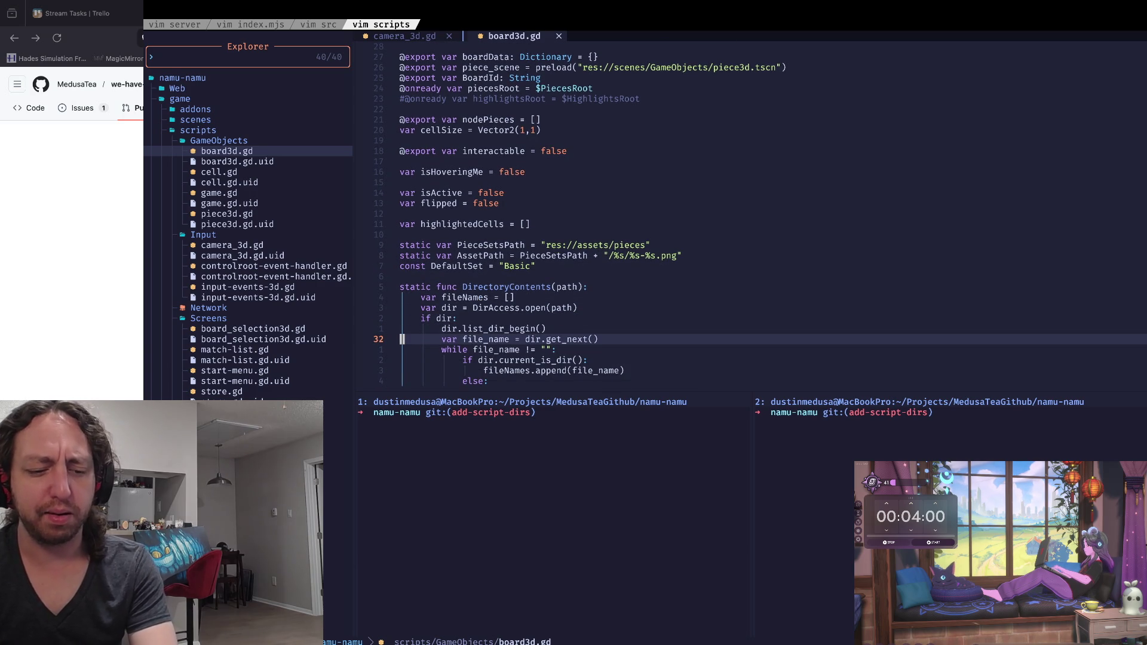
{"action": "key", "text": "ctrl+w+"}
{"action": "key", "text": "j"}
{"action": "key", "text": "j"}
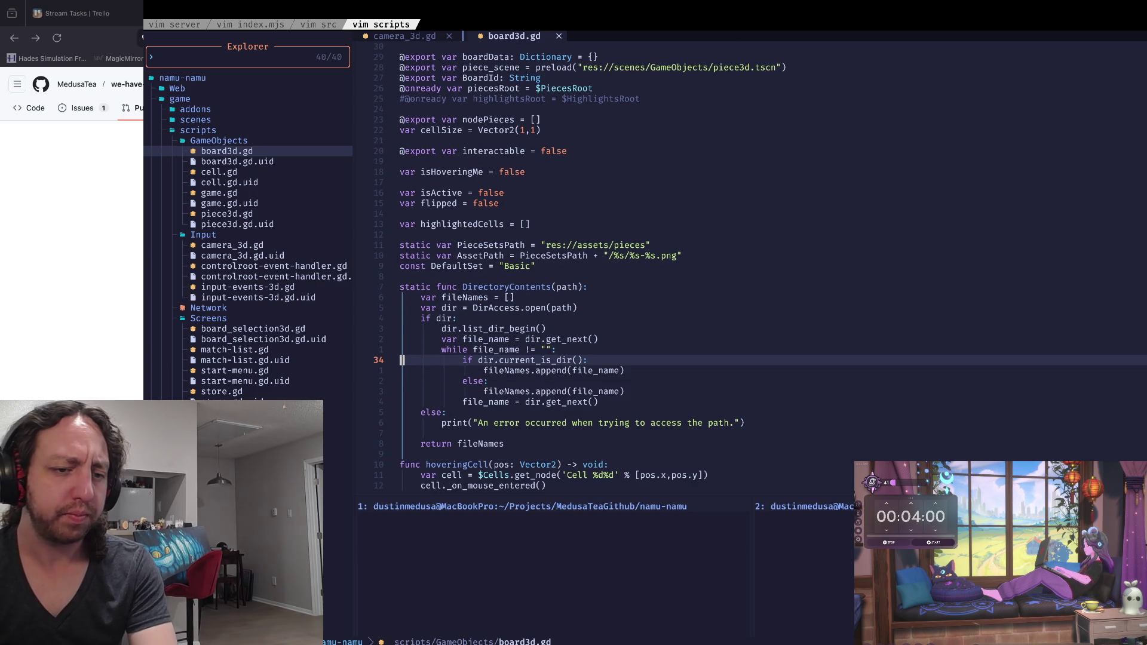
{"action": "key", "text": "j"}
{"action": "key", "text": "j"}
{"action": "key", "text": "j"}
{"action": "key", "text": "dollar"}
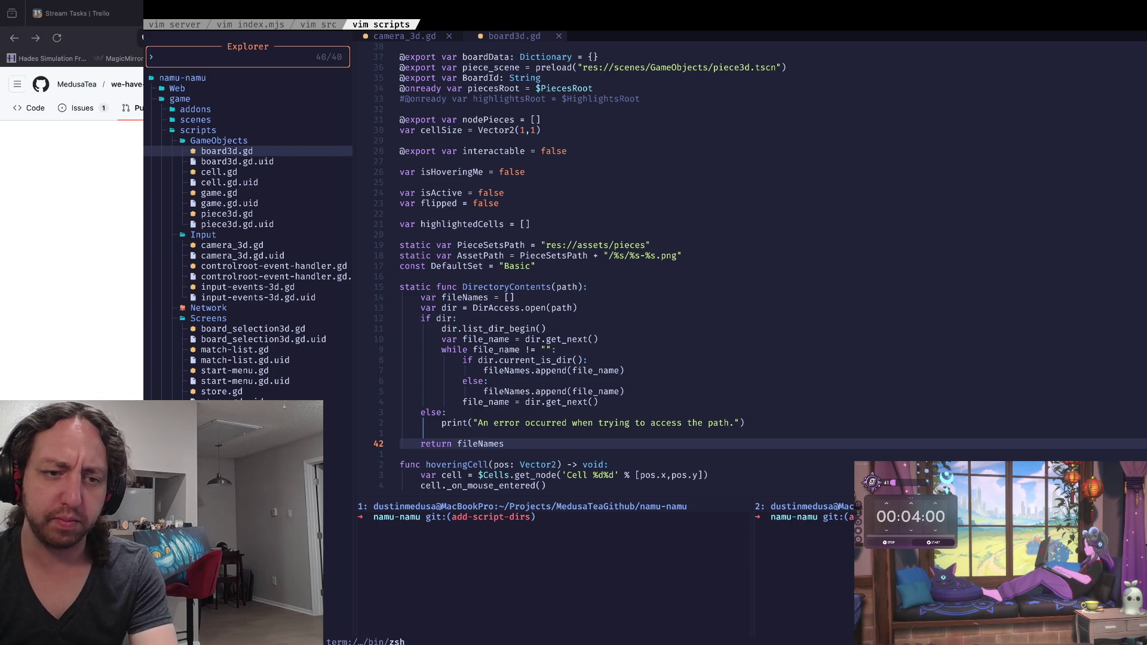
{"action": "left_click", "coordinate": [402, 161]}
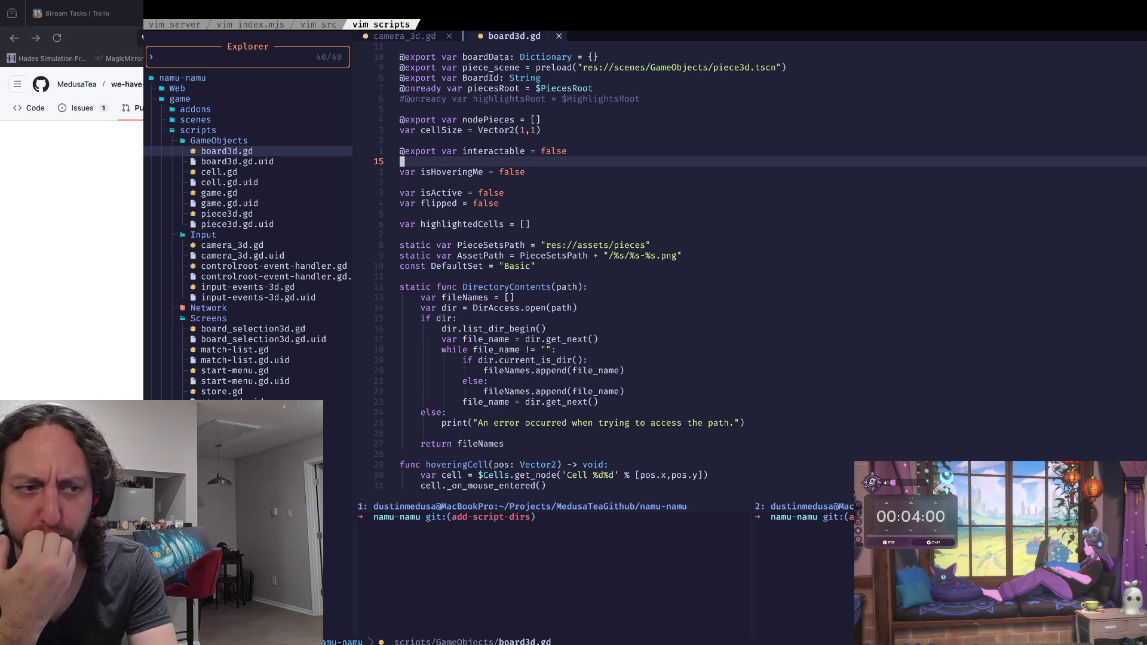
- Open the Grep picker with <leader>/ after checking Godot's debugger
{"action": "key", "text": "space"}
{"action": "key", "text": "slash"}
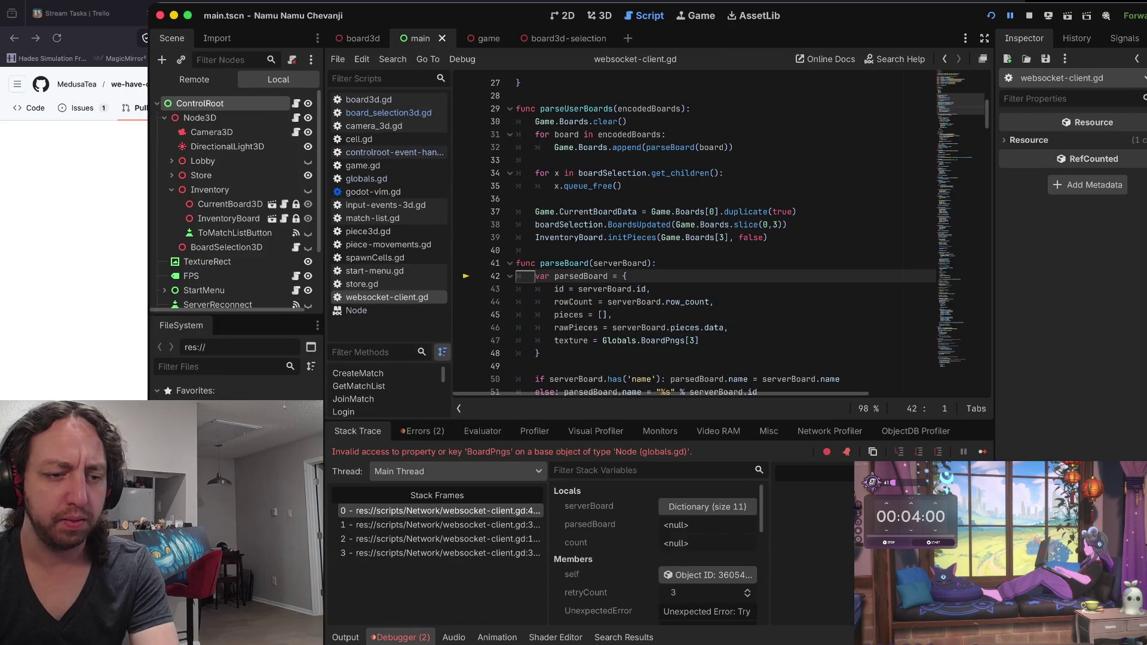
{"action": "key", "text": "super+Tab"}
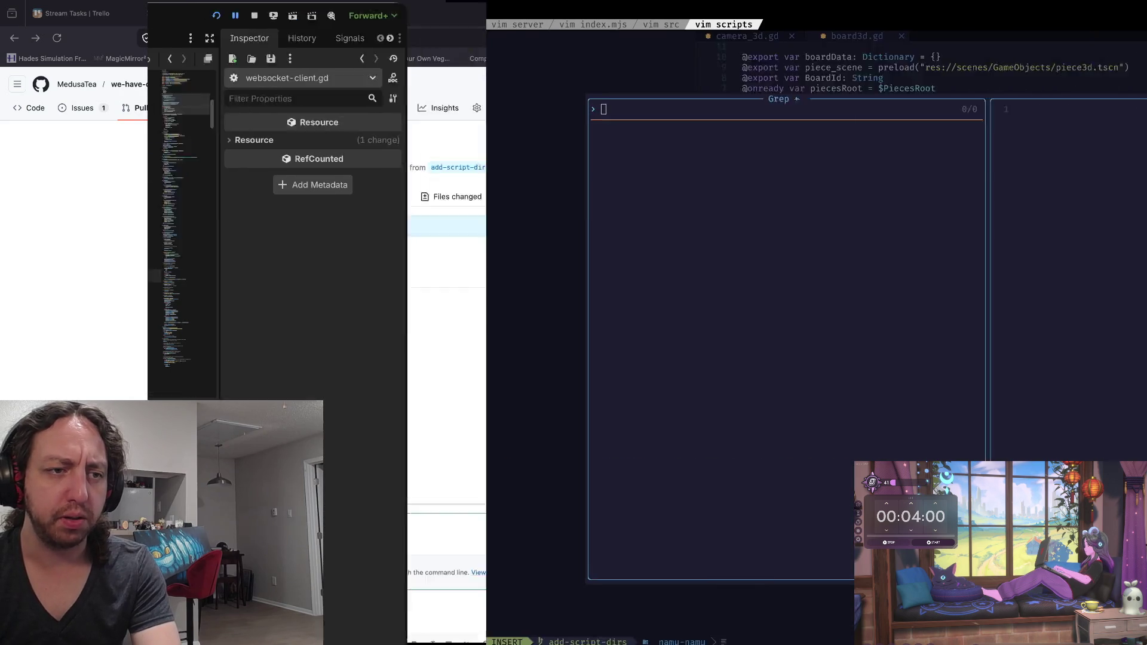
- Grep for 'BoardPng' and open the websocket-client.gd match at line 47
{"action": "type", "text": "BoardsPngs"}
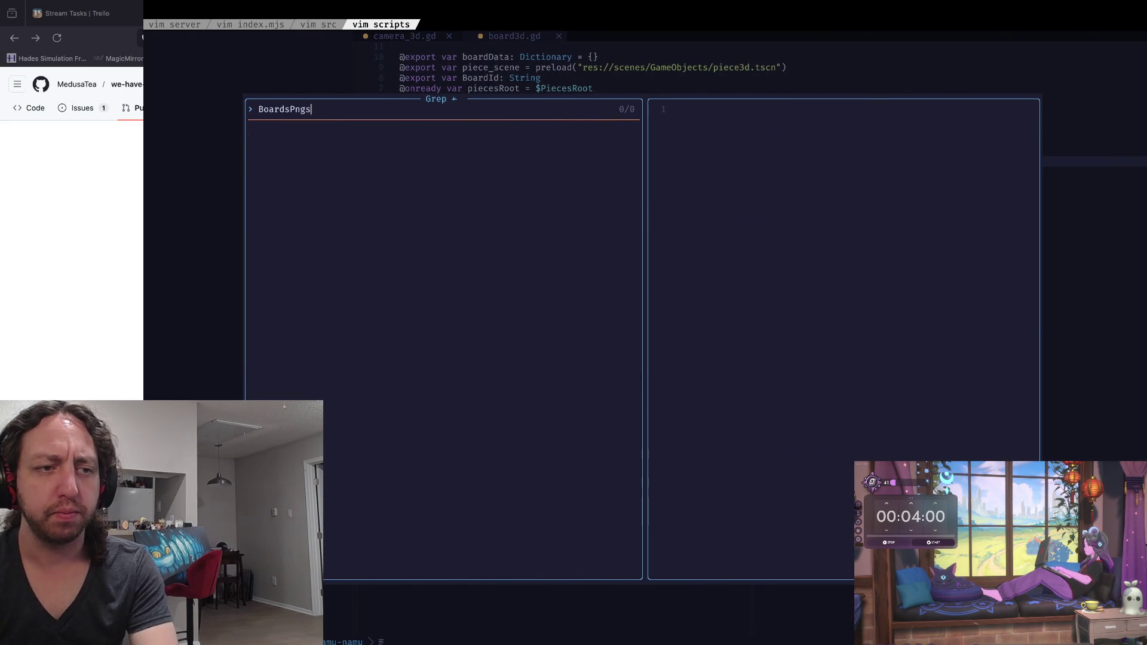
{"action": "key", "text": "BackSpace"}
{"action": "key", "text": "BackSpace"}
{"action": "key", "text": "BackSpace"}
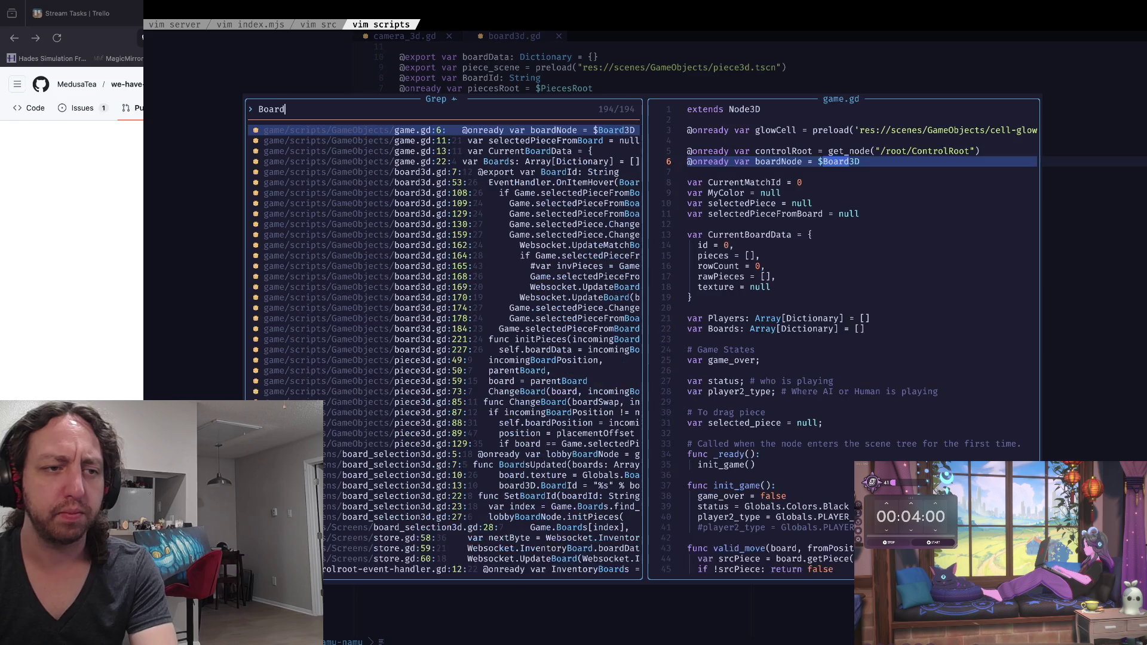
{"action": "type", "text": "Png"}
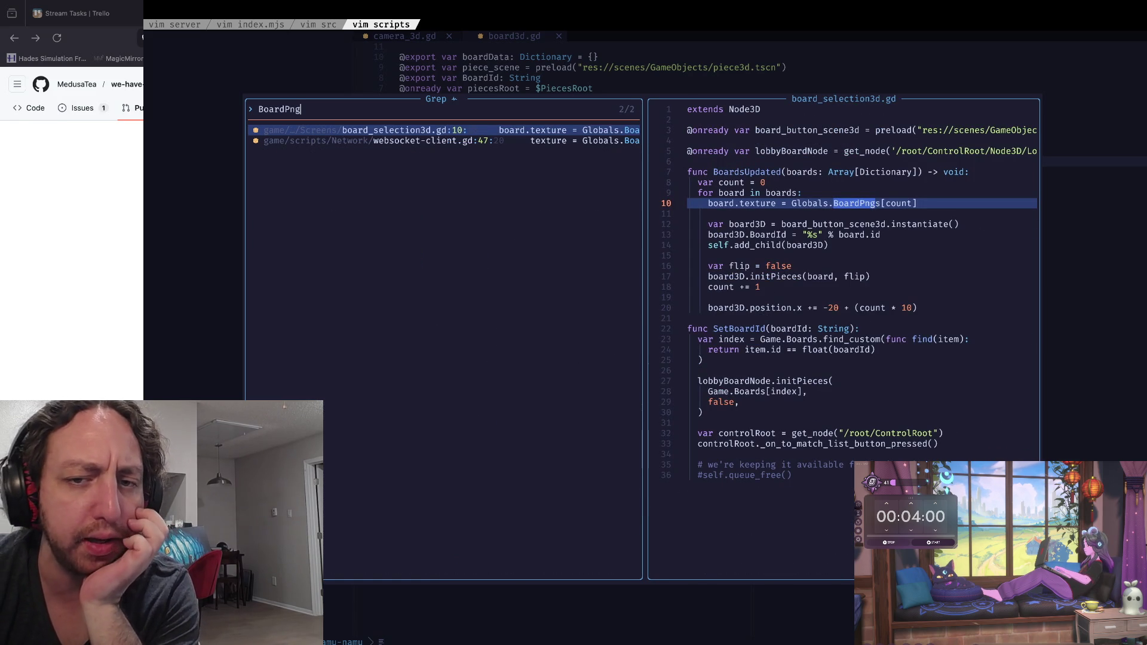
{"action": "left_click", "coordinate": [370, 140]}
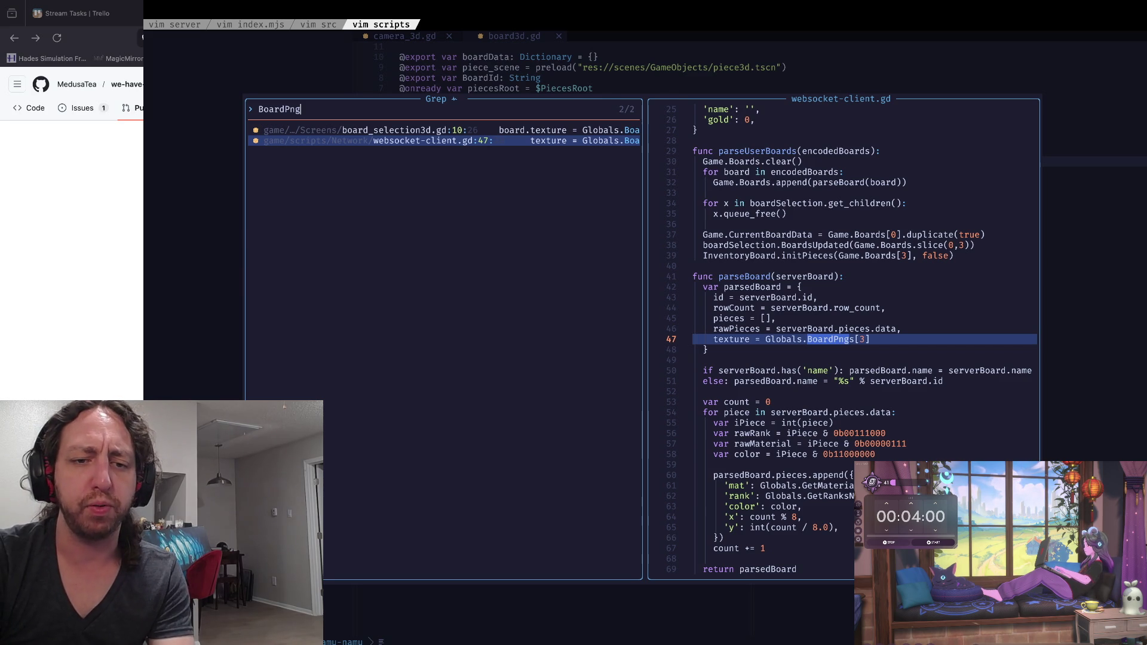
{"action": "key", "text": "Return"}
- Step through the Globals matches with * and n, returning to line 47
{"action": "key", "text": "^"}
{"action": "key", "text": "w"}
{"action": "key", "text": "w"}
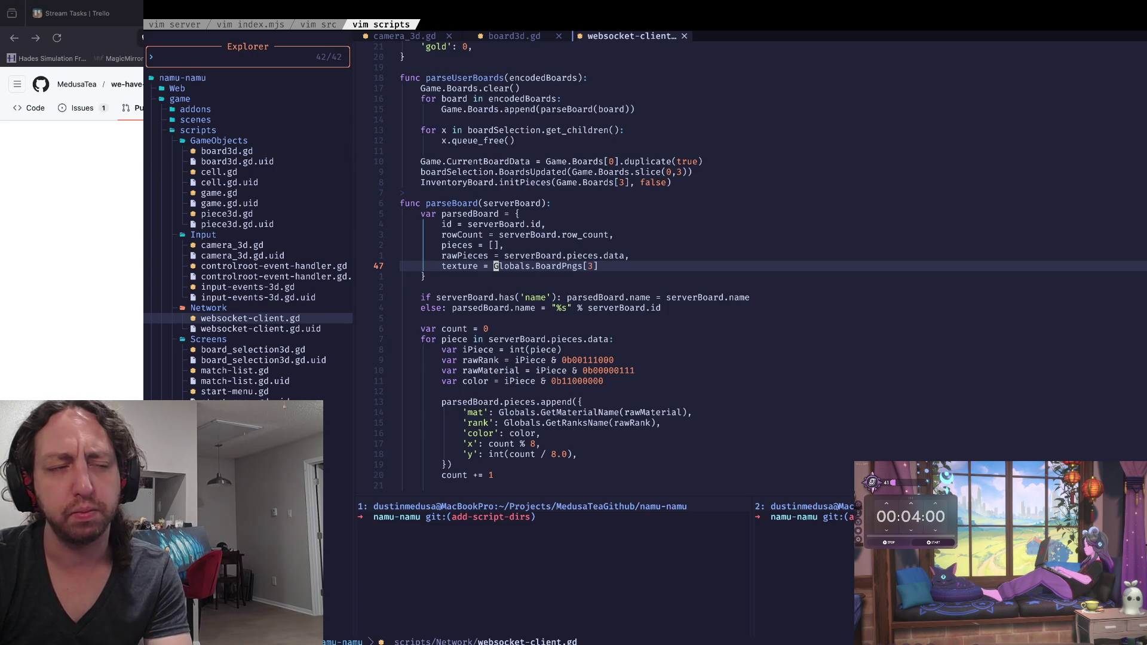
{"action": "key", "text": "asterisk"}
{"action": "key", "text": "n"}
{"action": "key", "text": "n"}
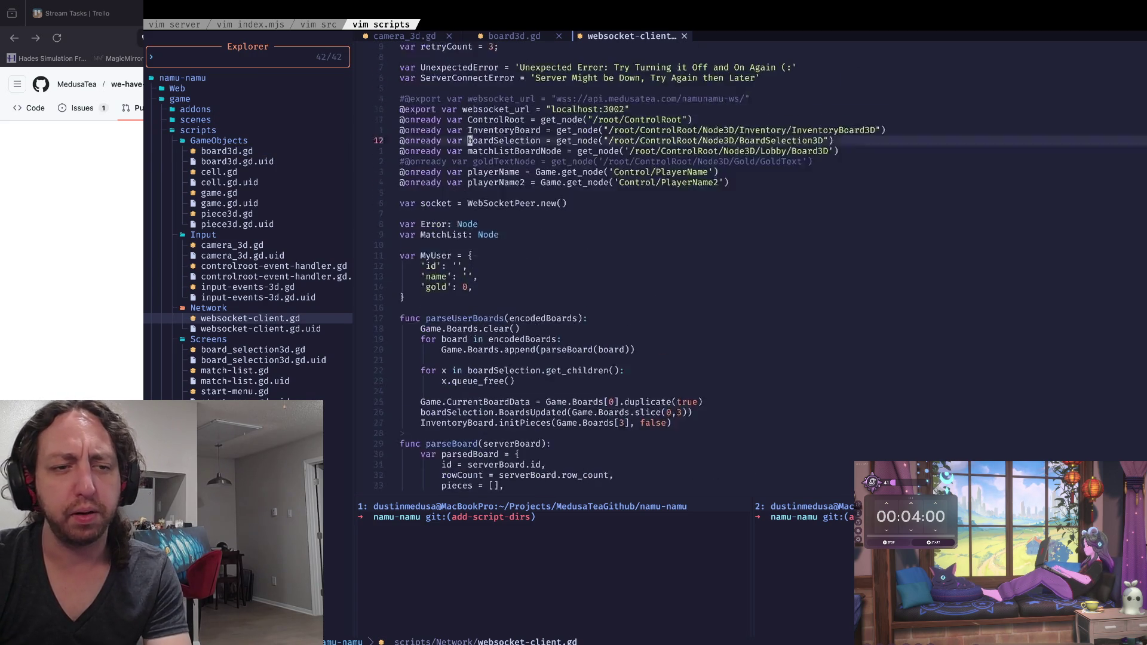
{"action": "key", "text": "ctrl+o"}
{"action": "key", "text": "n"}
{"action": "key", "text": "n"}
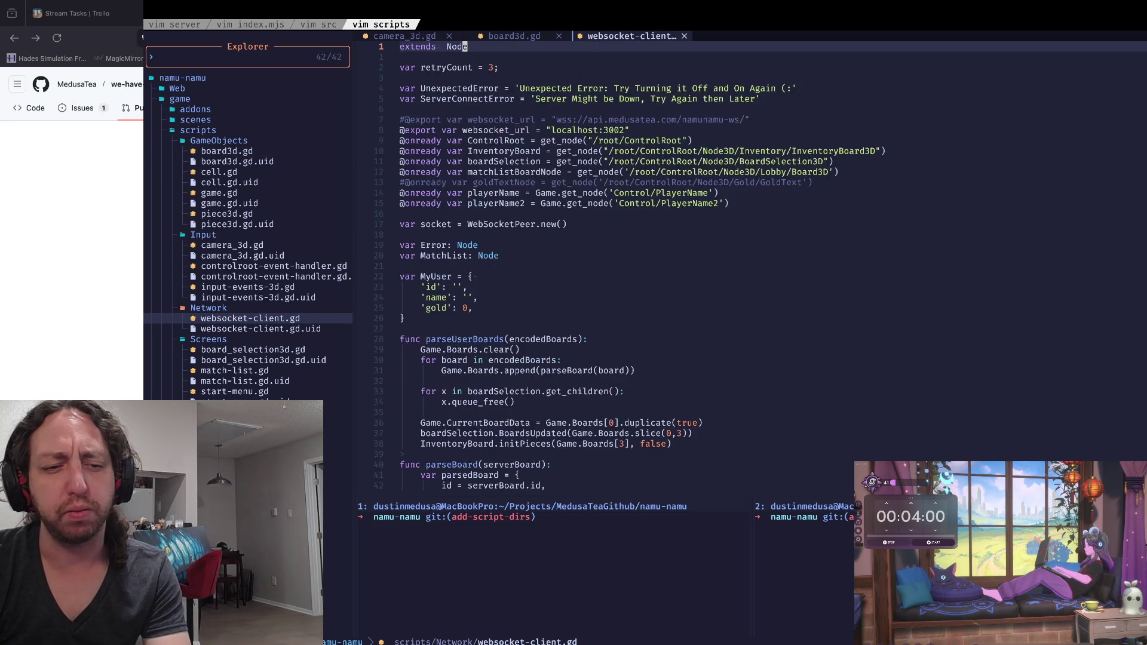
{"action": "key", "text": "shift+n"}
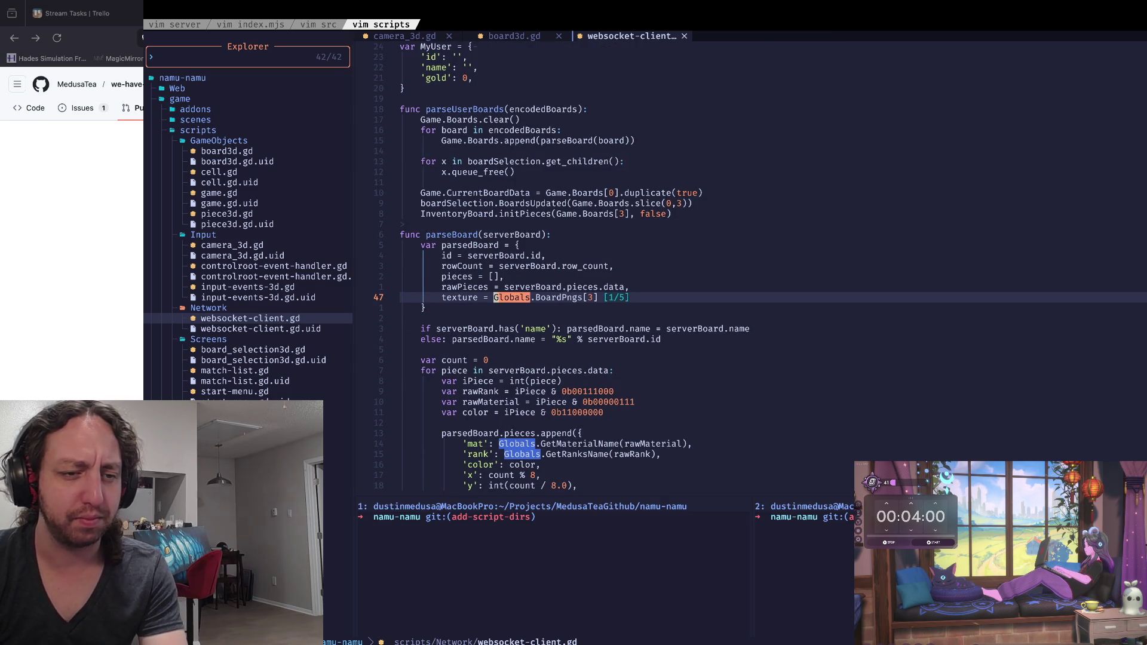
- Set line 47's texture to '' with Globals.BoardPngs[3] commented out, and save
{"action": "type", "text": "i''"}
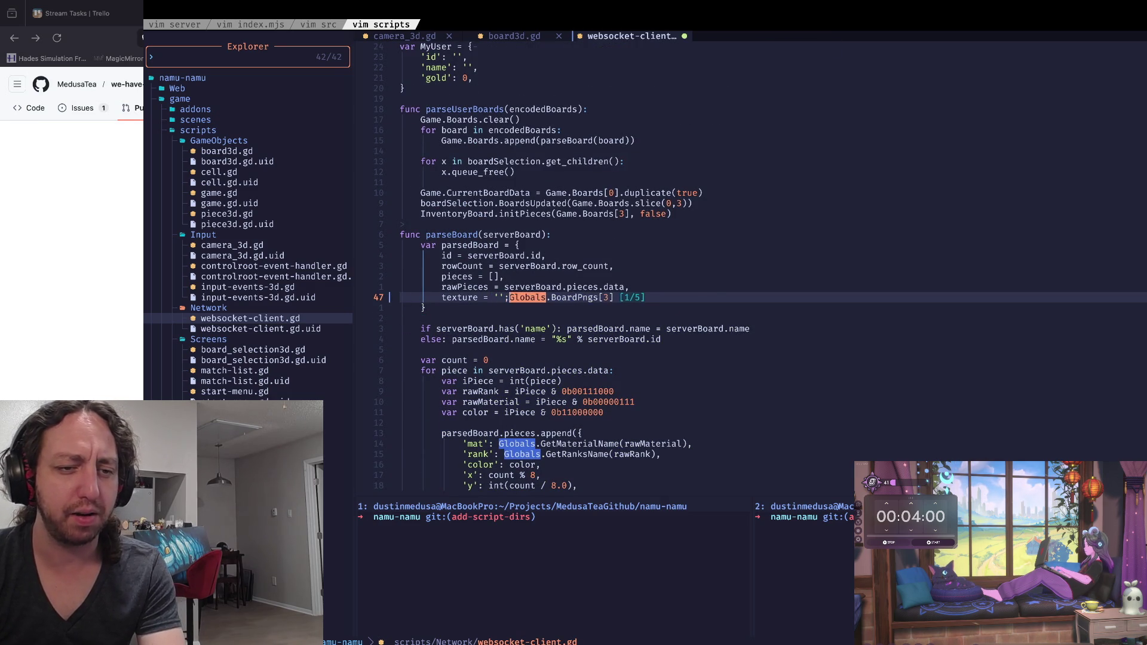
{"action": "type", "text": "#"}
{"action": "key", "text": "Escape"}
{"action": "key", "text": "asciicircum"}
{"action": "type", "text": "t"}
{"action": "key", "text": "Escape"}
{"action": "type", "text": ":w"}
{"action": "key", "text": "Return"}
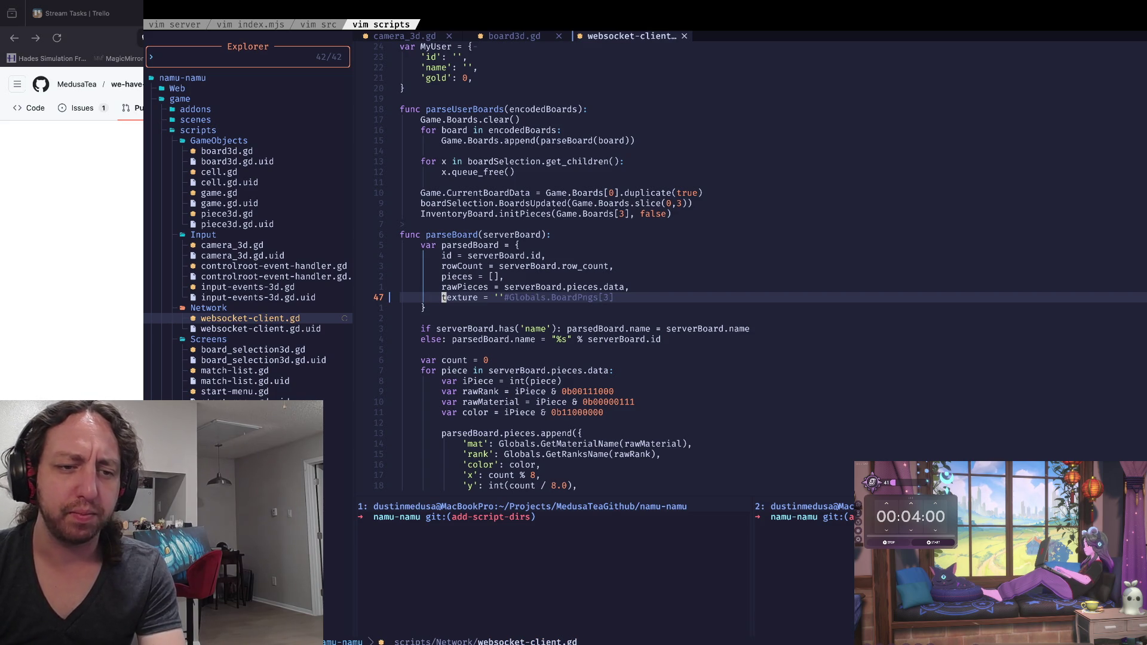
- Cancel a project-wide search and scroll through the parseBoard dictionary
{"action": "key", "text": "space"}
{"action": "type", "text": "fg"}
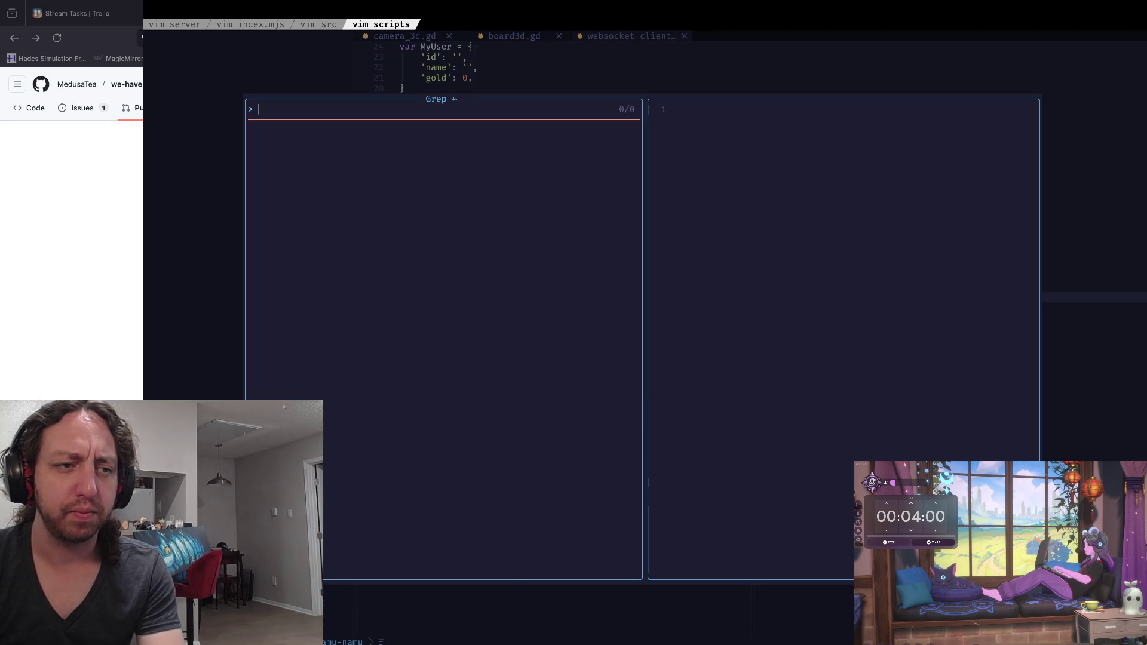
{"action": "type", "text": "globalpng"}
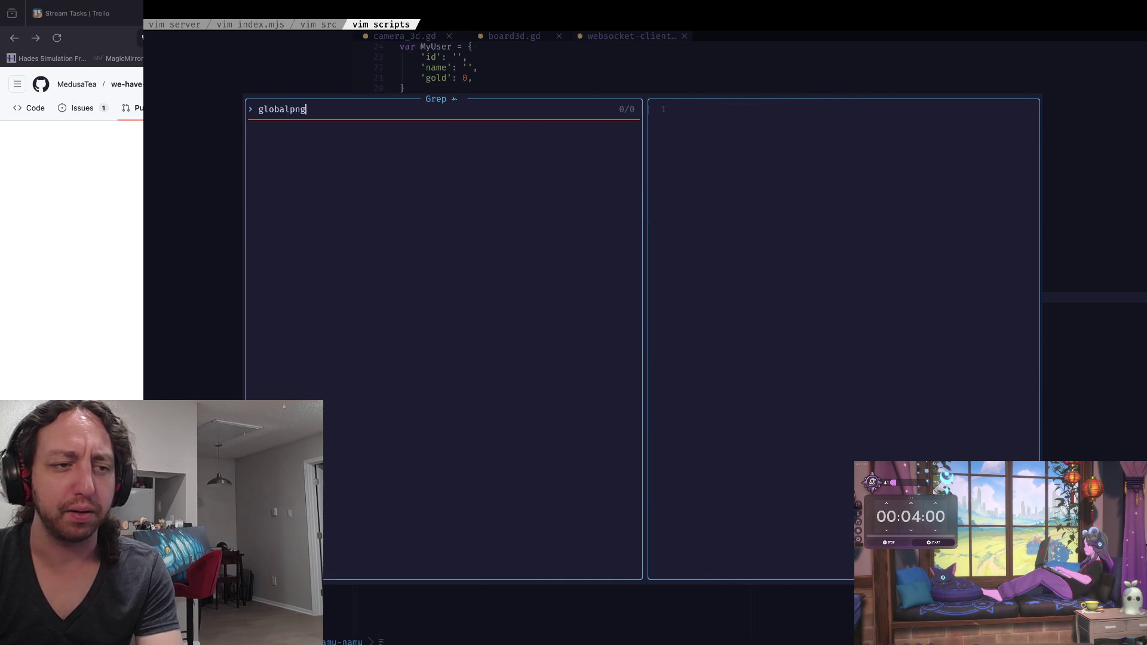
{"action": "key", "text": "BackSpace"}
{"action": "key", "text": "BackSpace"}
{"action": "key", "text": "BackSpace"}
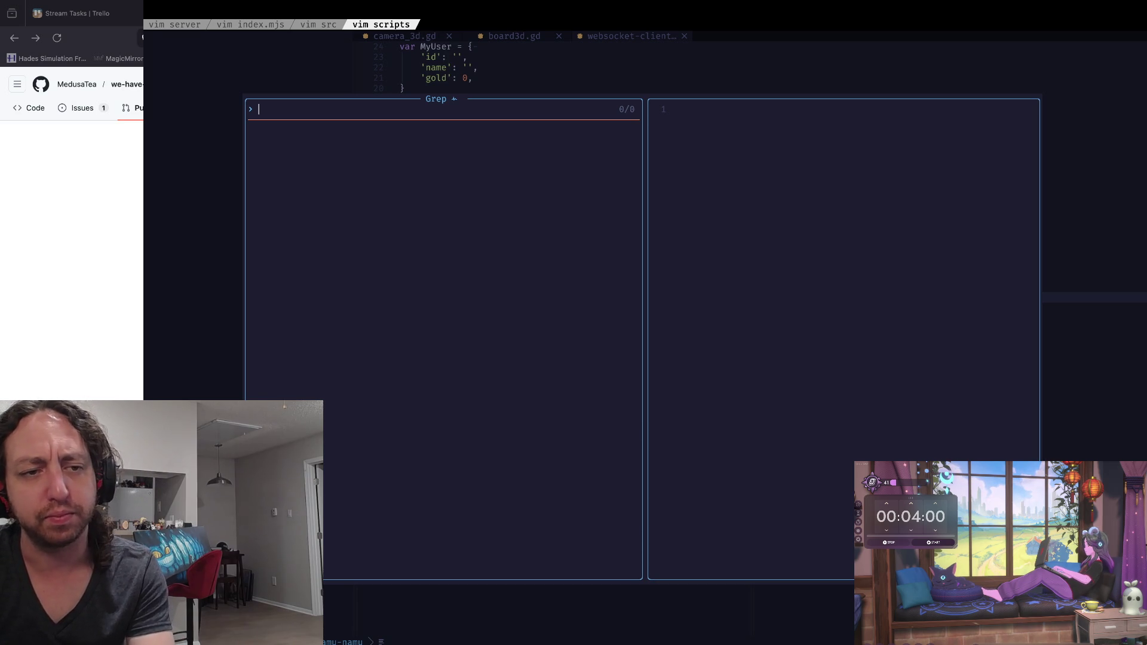
{"action": "key", "text": "Escape"}
{"action": "key", "text": "k"}
{"action": "key", "text": "k"}
{"action": "key", "text": "k"}
{"action": "key", "text": "z"}
{"action": "key", "text": "t"}
{"action": "scroll", "coordinate": [747, 263], "scroll_direction": "down", "scroll_amount": 15}
{"action": "scroll", "coordinate": [747, 262], "scroll_direction": "down", "scroll_amount": 5}
{"action": "scroll", "coordinate": [747, 263], "scroll_direction": "down", "scroll_amount": 14}
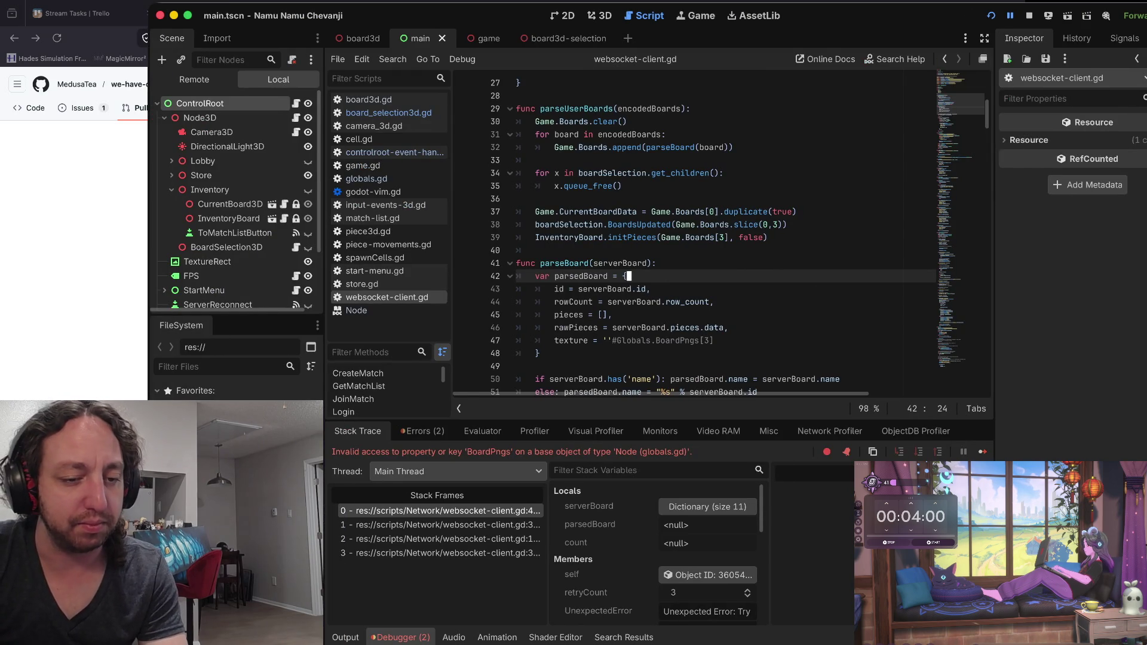
- Grep for 'boardpng' and open board_selection3d.gd at line 10
{"action": "key", "text": "super+Tab"}
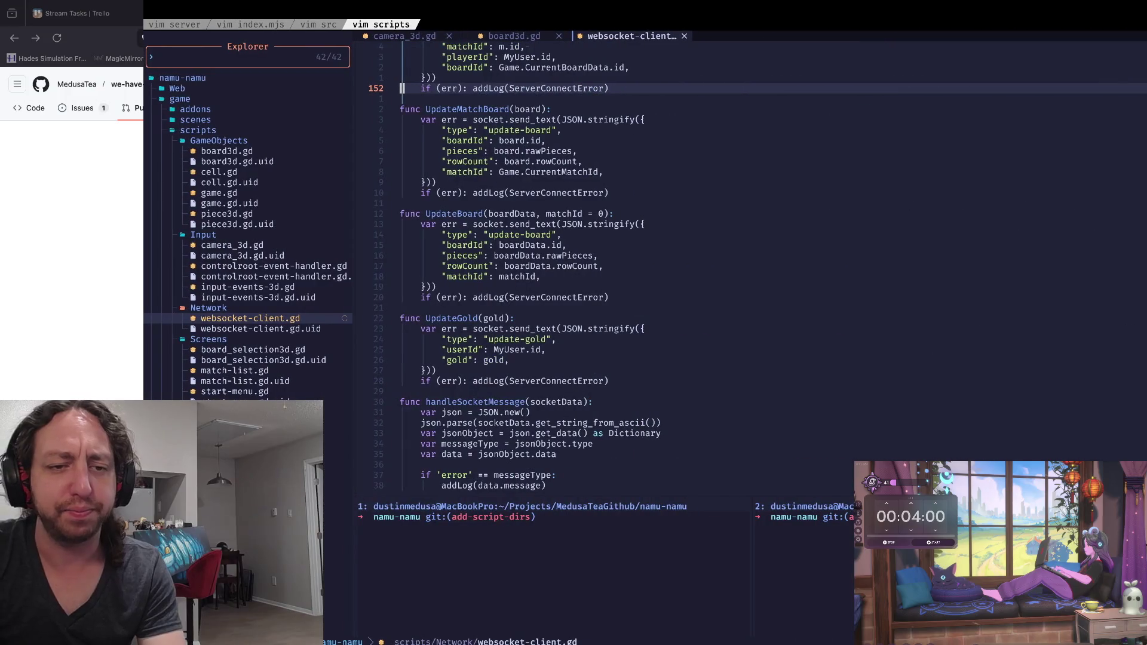
{"action": "key", "text": "space"}
{"action": "key", "text": "slash"}
{"action": "type", "text": "boarp"}
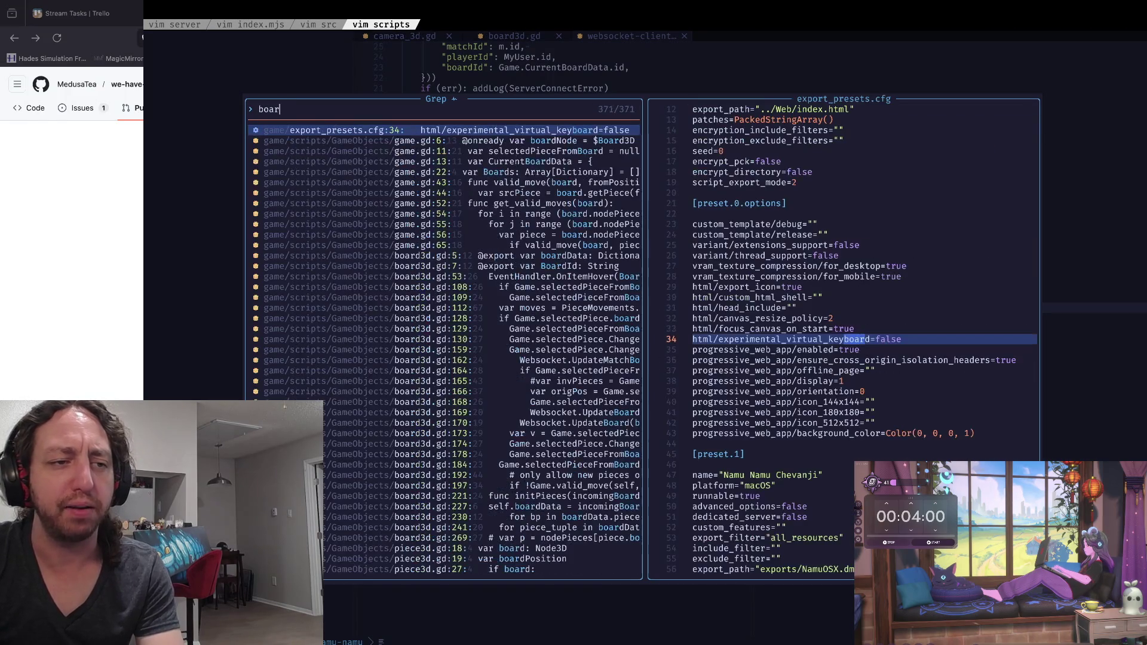
{"action": "key", "text": "BackSpace"}
{"action": "type", "text": "dpng"}
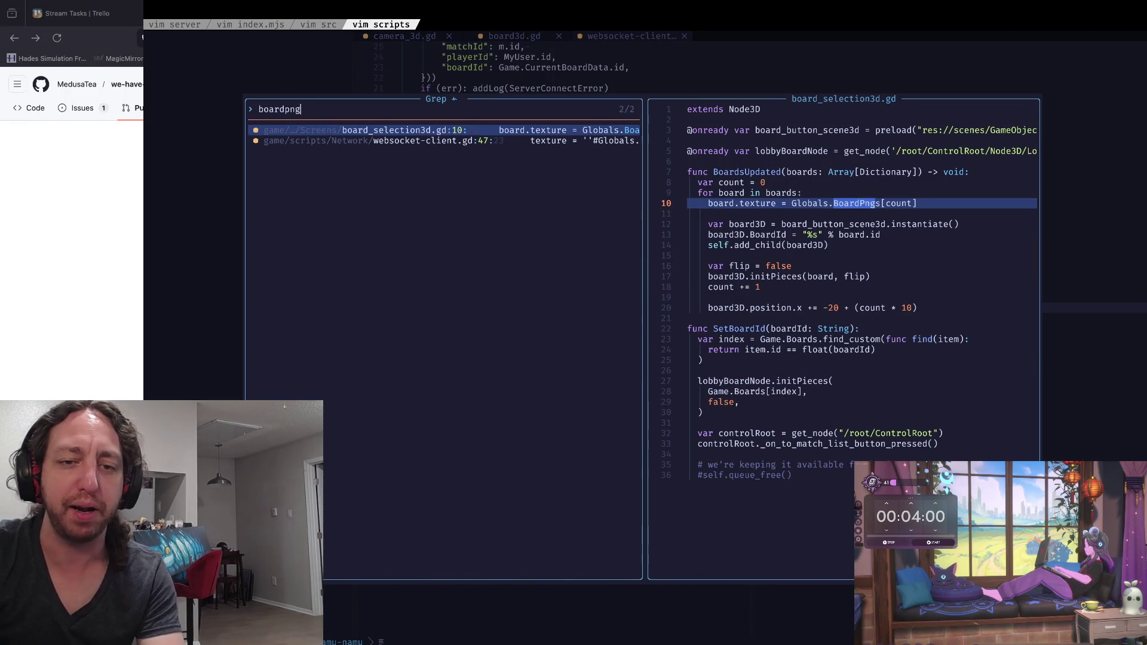
{"action": "key", "text": "Return"}
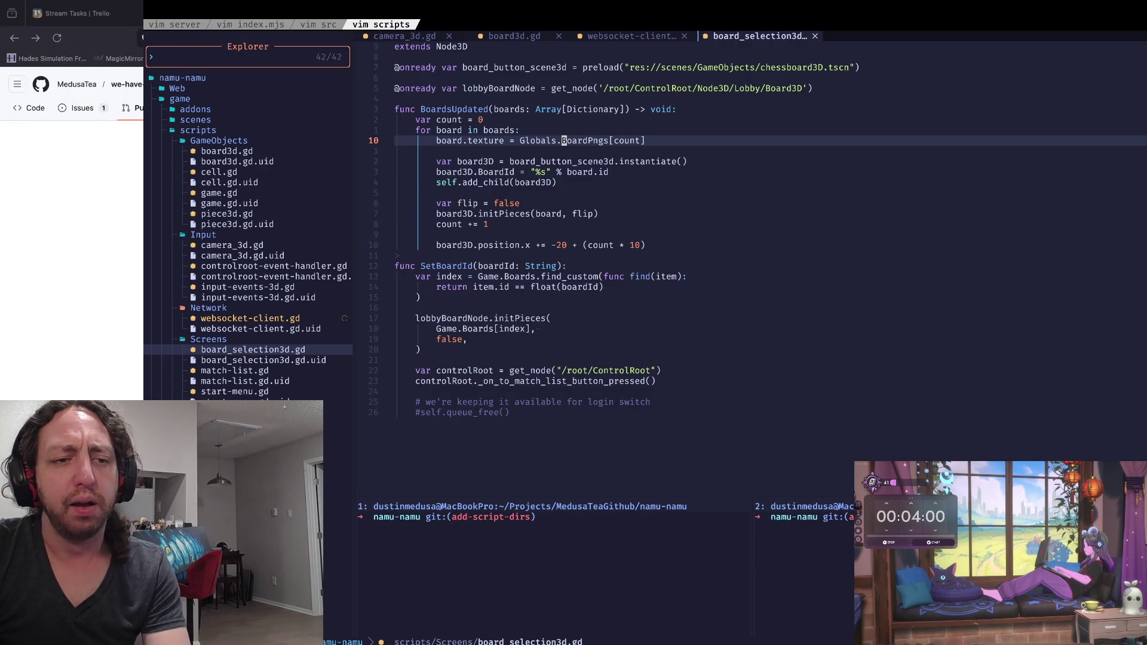
- Comment out the board.texture = Globals.BoardPngs[count] line, save, and return to Godot
{"action": "key", "text": "asciicircum"}
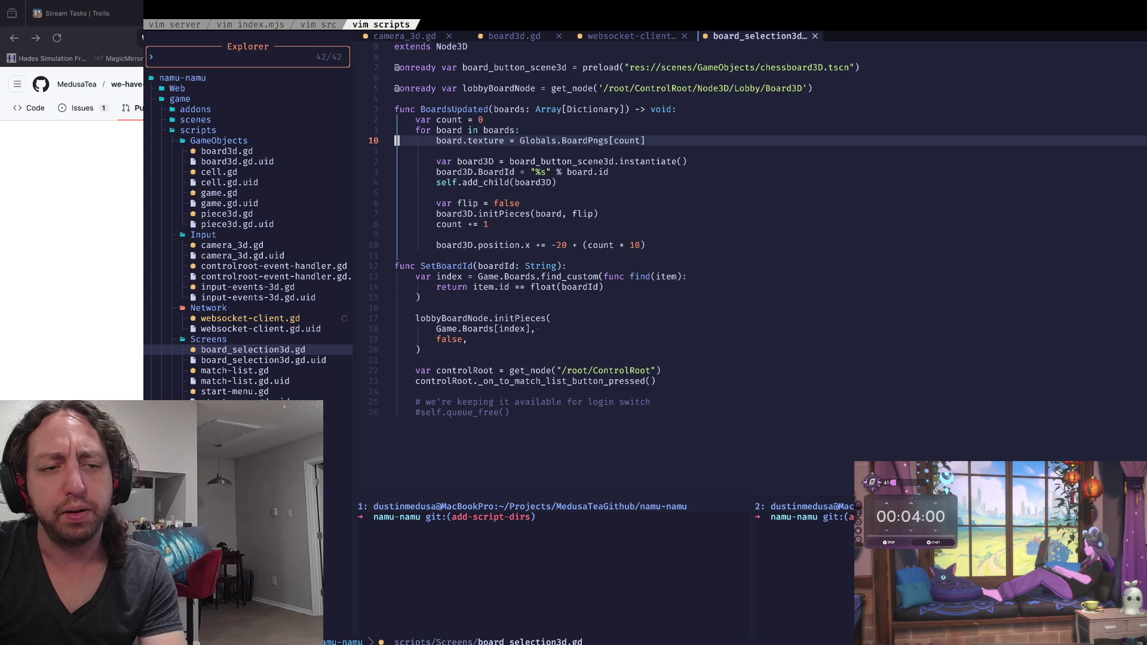
{"action": "key", "text": "k"}
{"action": "type", "text": "jrb"}
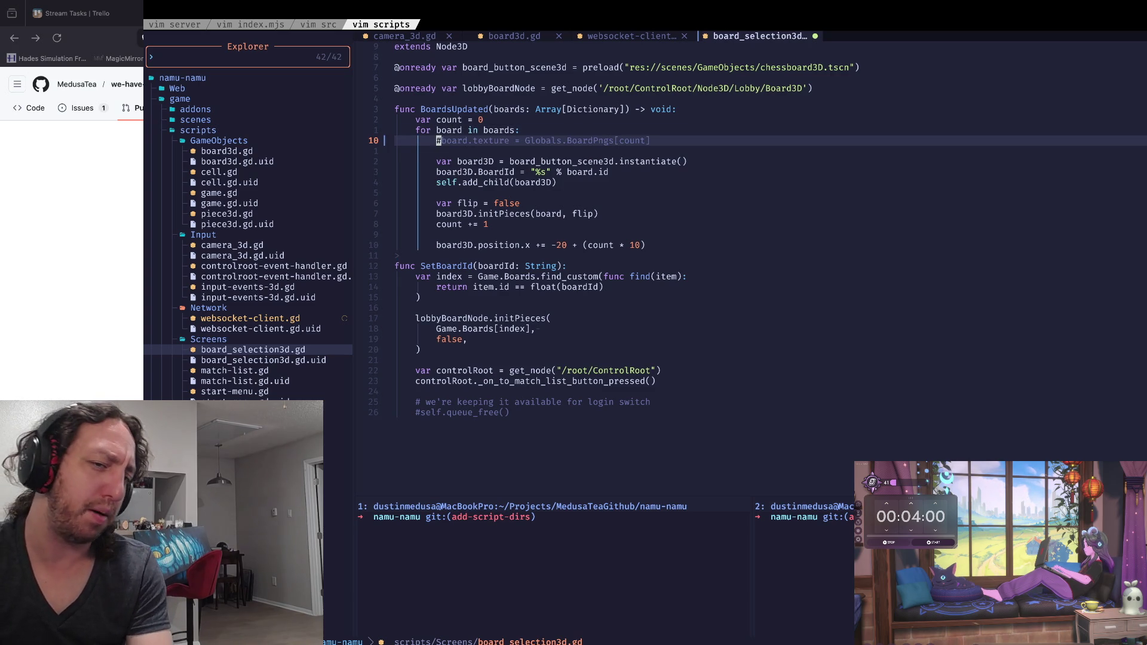
{"action": "type", "text": "g"}
{"action": "key", "text": "c"}
{"action": "key", "text": "c"}
{"action": "key", "text": "colon"}
{"action": "type", "text": "w"}
{"action": "key", "text": "Return"}
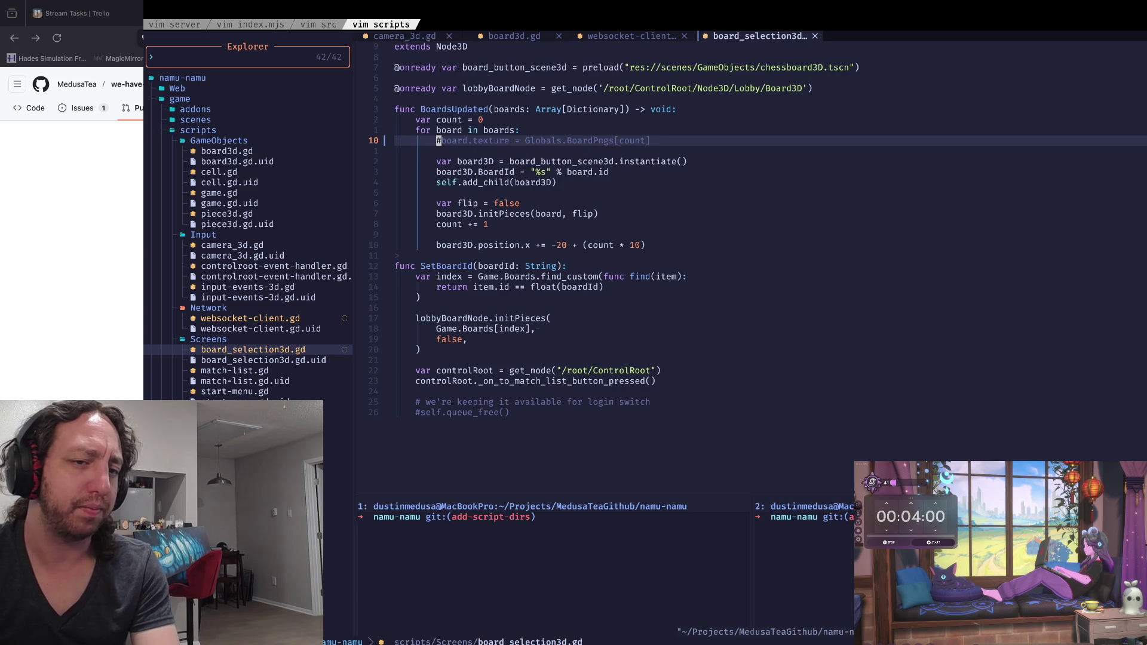
{"action": "key", "text": "super+Tab"}
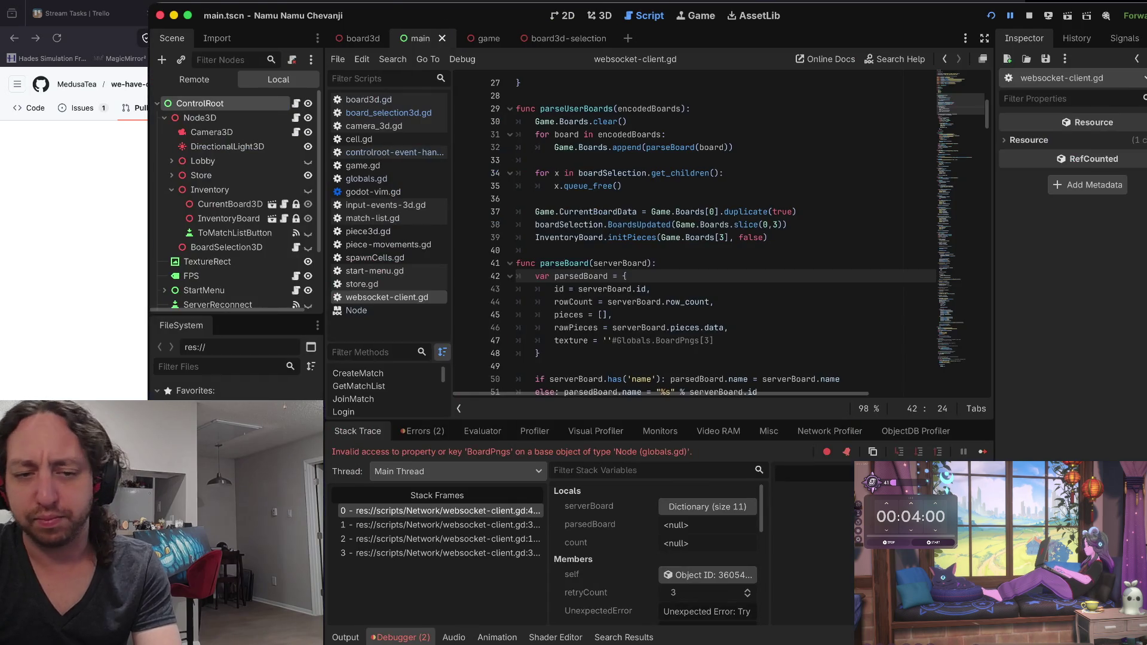
- Relaunch the game and log in to reach board selection
{"action": "key", "text": "super+b"}
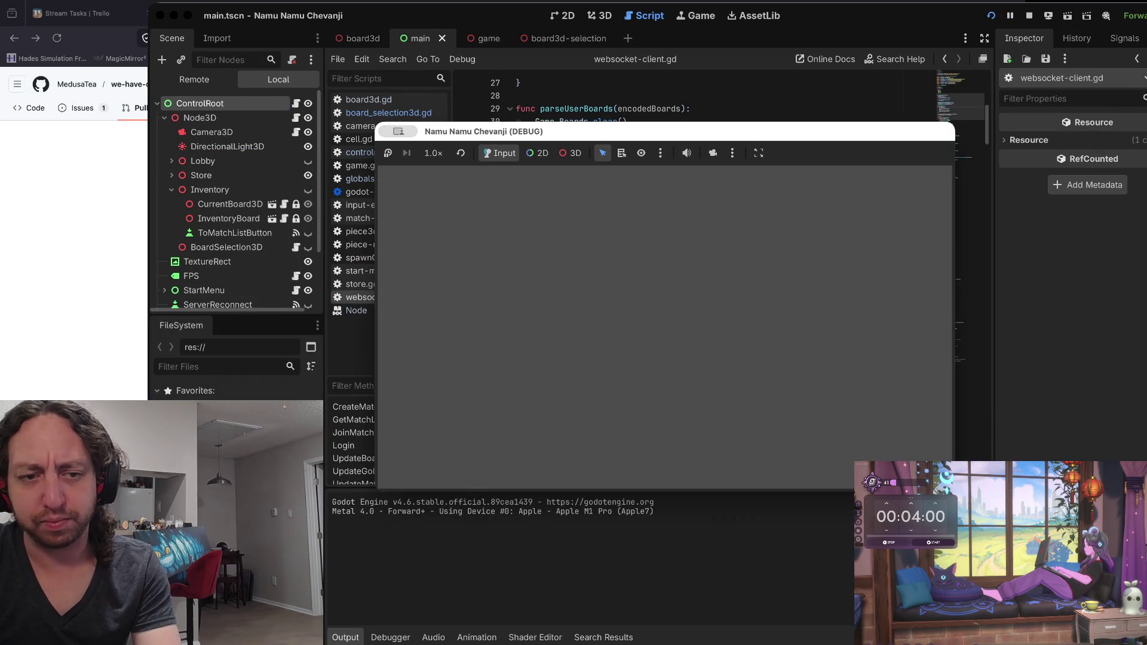
{"action": "type", "text": "a"}
{"action": "key", "text": "Tab"}
{"action": "key", "text": "Return"}
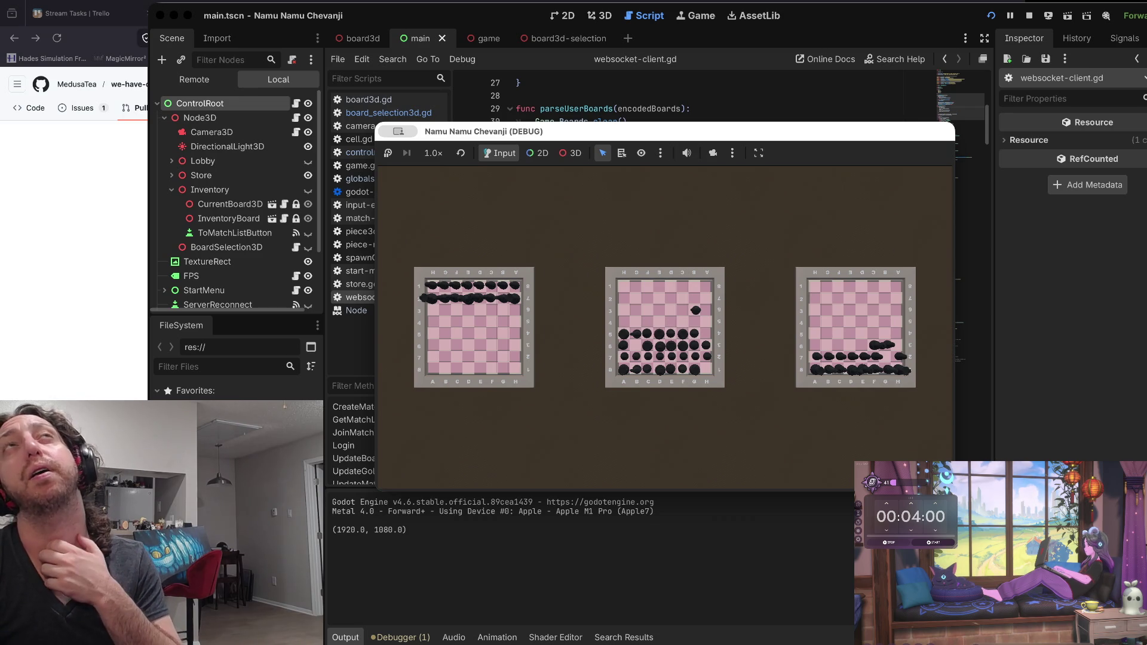
- Open the middle board, Store and Inventory screens, then stop the game
{"action": "key", "text": "Return"}
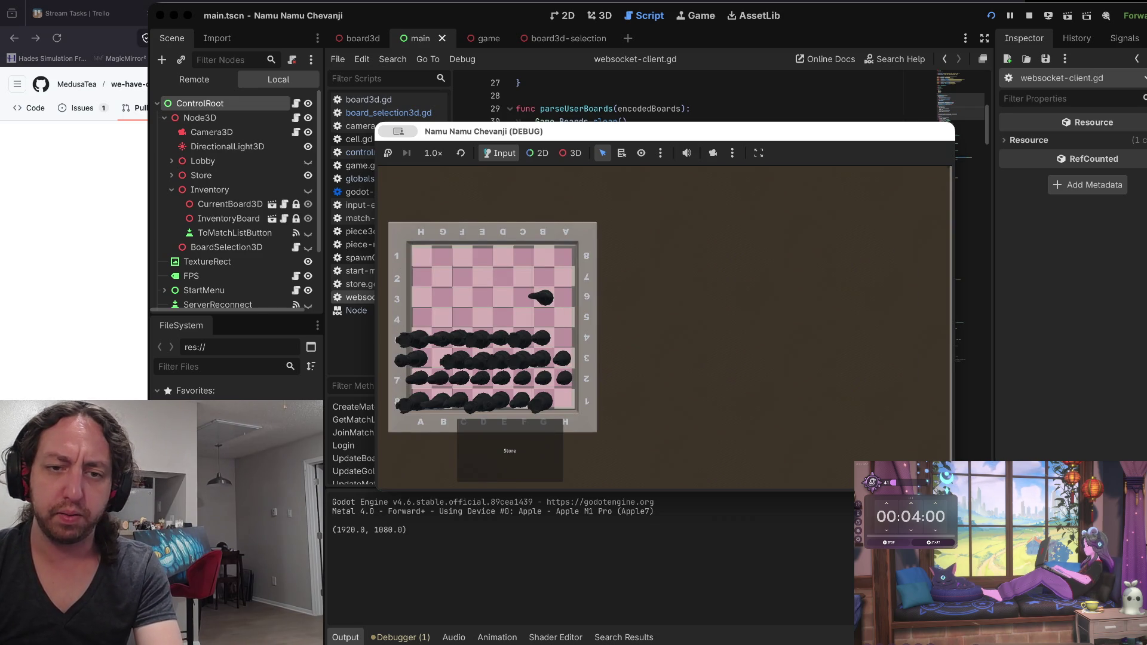
{"action": "left_click", "coordinate": [510, 451]}
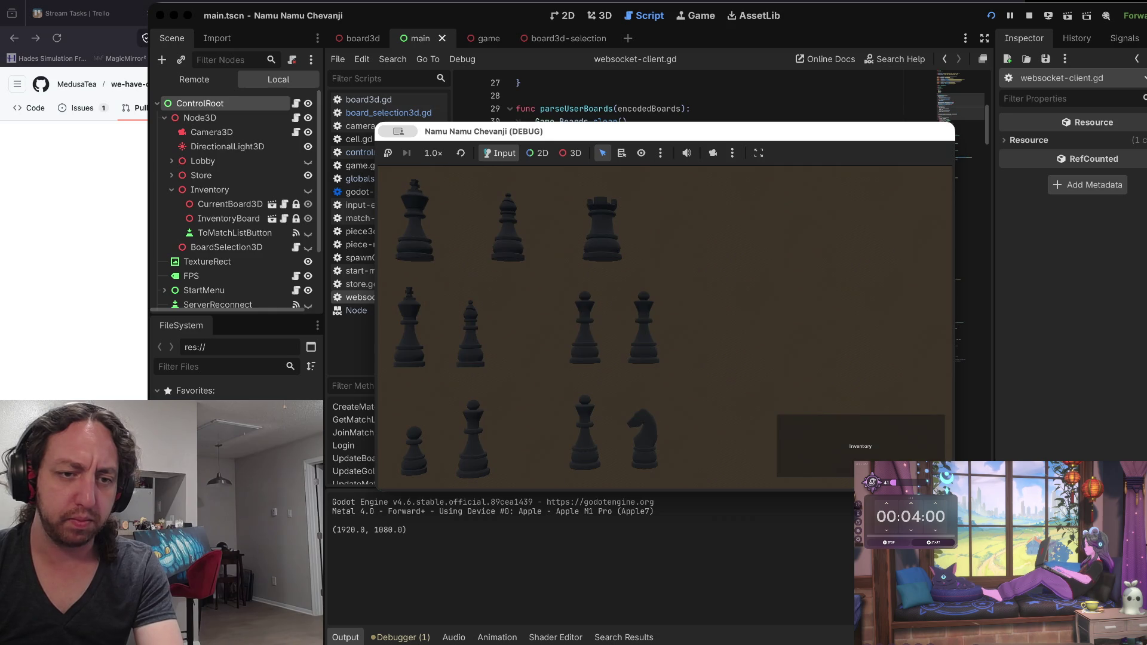
{"action": "left_click", "coordinate": [860, 446]}
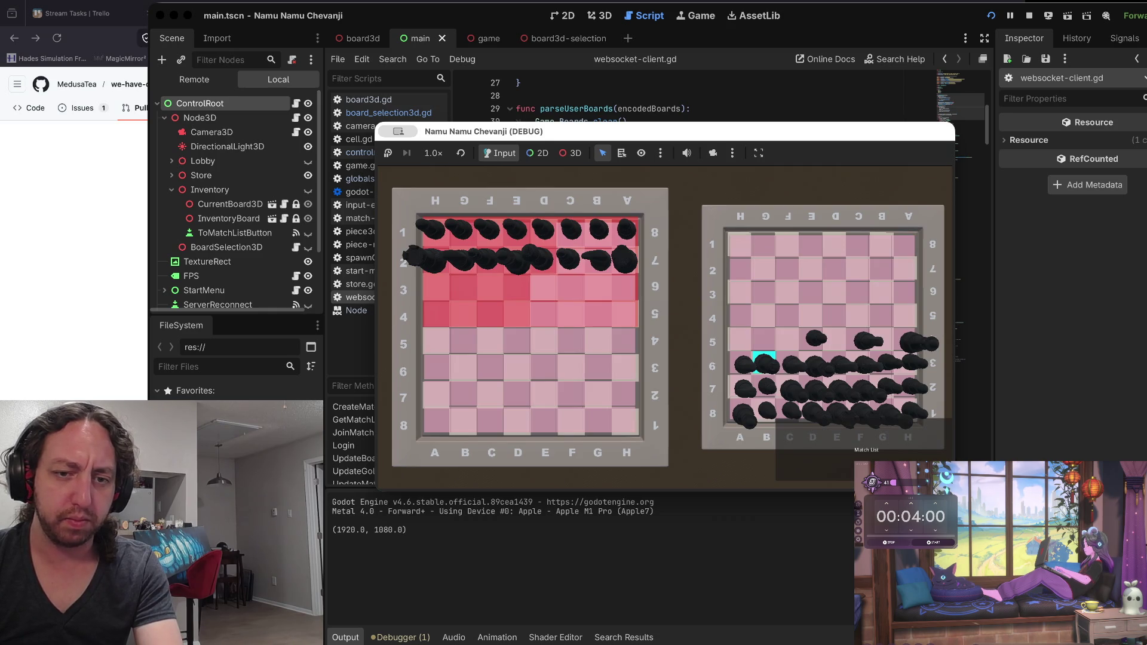
{"action": "left_click_drag", "start_coordinate": [537, 131], "coordinate": [369, 278]}
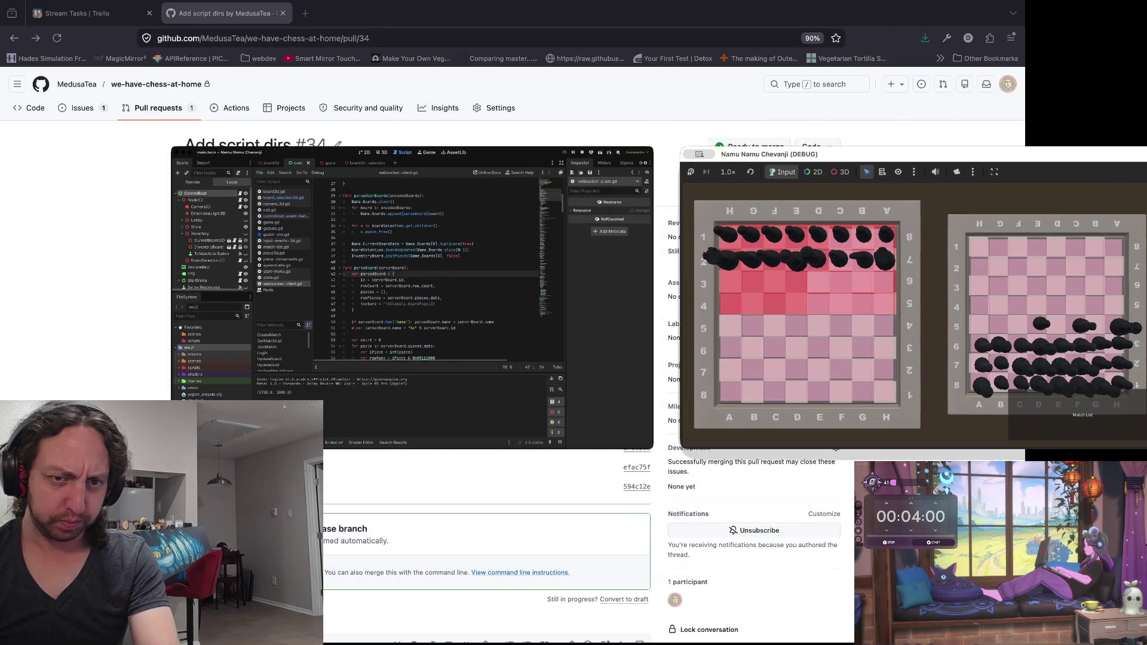
{"action": "key", "text": "super+period"}
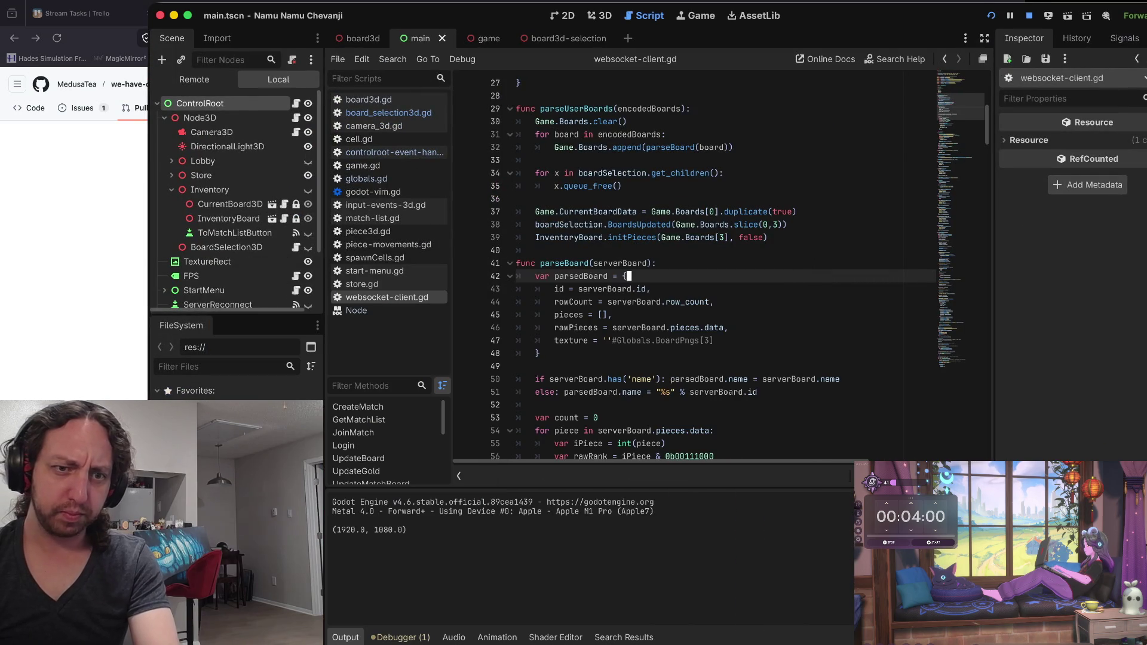
- Try to push the add-script-dirs branch from Neovim's terminal pane
{"action": "key", "text": "super+Tab"}
{"action": "key", "text": "ctrl+j"}
{"action": "key", "text": "Return"}
{"action": "key", "text": "Return"}
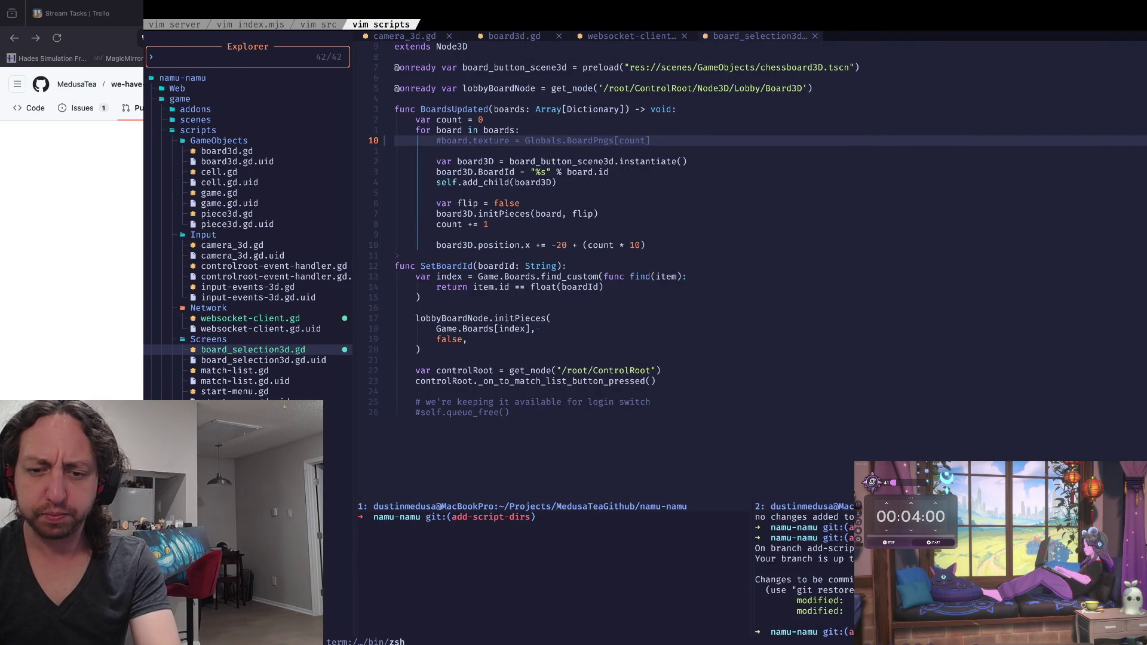
{"action": "type", "text": "git puch"}
{"action": "key", "text": "Return"}
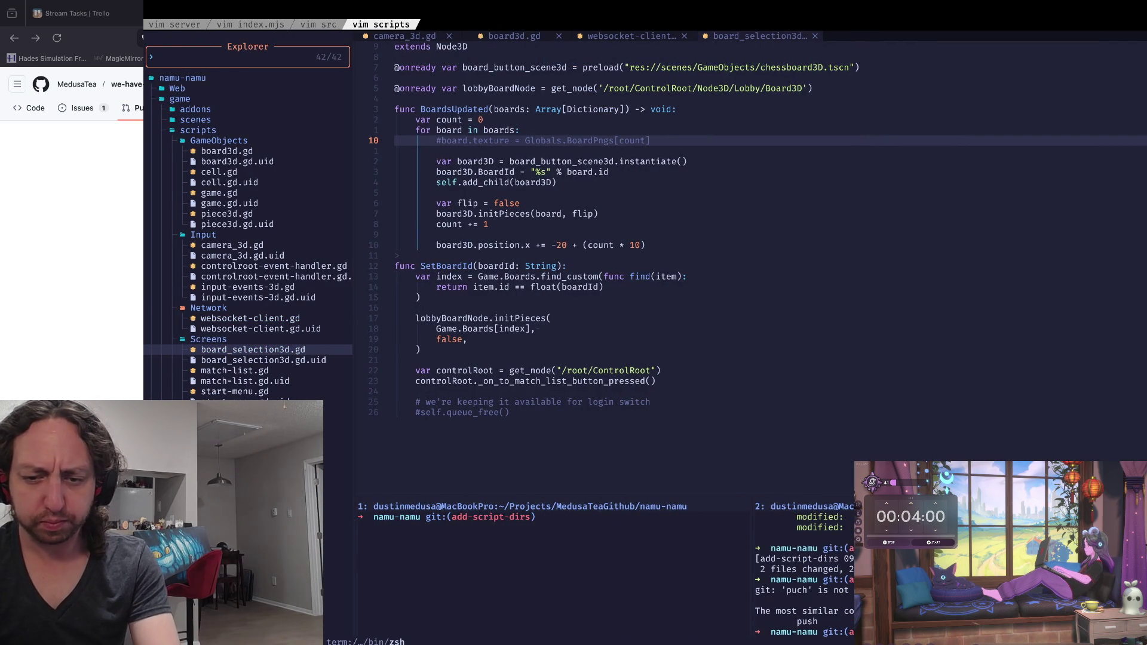
{"action": "key", "text": "Return"}
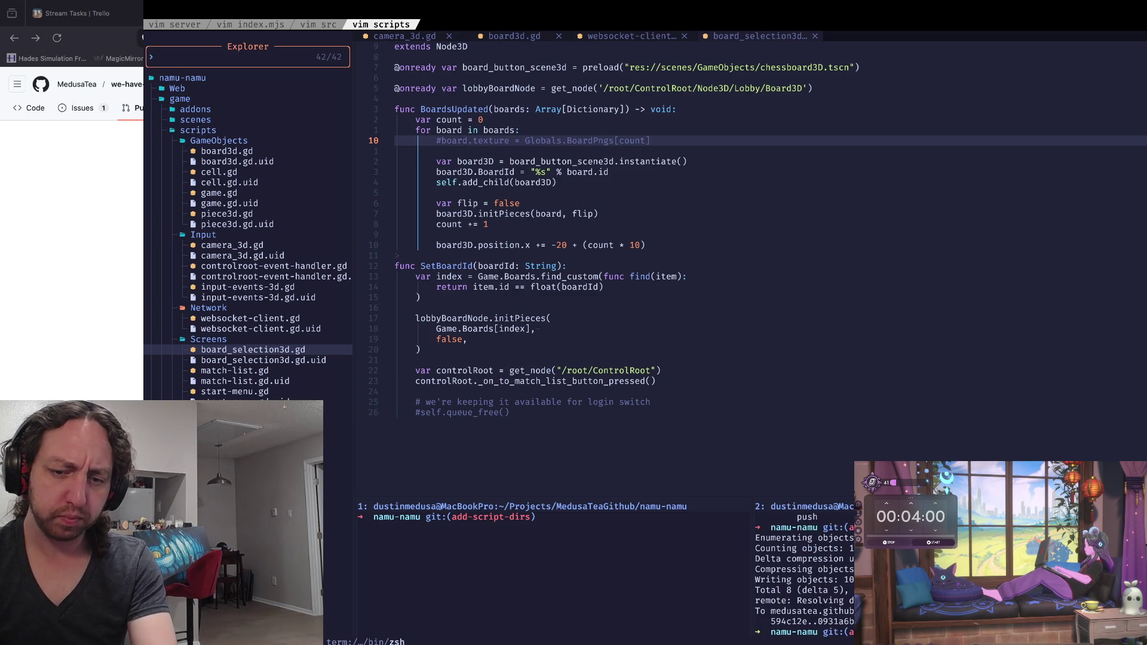
- Fetch all remotes and start an interactive rebase onto origin/main
{"action": "key", "text": "ctrl+l"}
{"action": "type", "text": "u"}
{"action": "key", "text": "Return"}
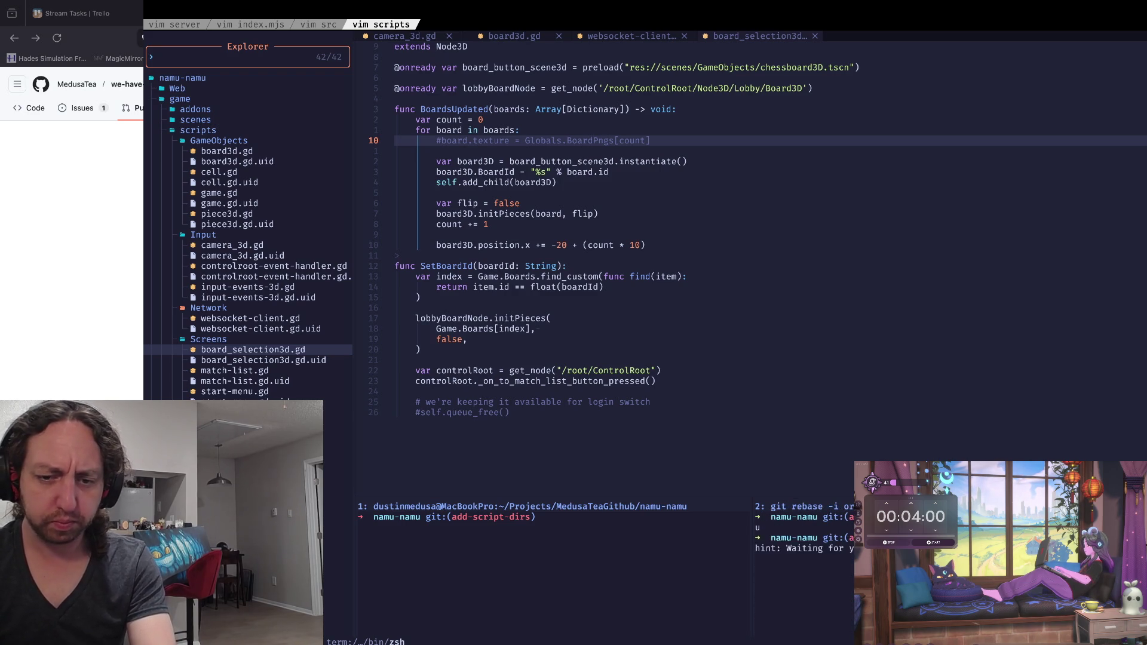
- Change pick to squash on todo lines 2–9 and save to run the rebase
{"action": "key", "text": "j"}
{"action": "key", "text": "j"}
{"action": "key", "text": "j"}
{"action": "key", "text": "j"}
{"action": "key", "text": "j"}
{"action": "key", "text": "j"}
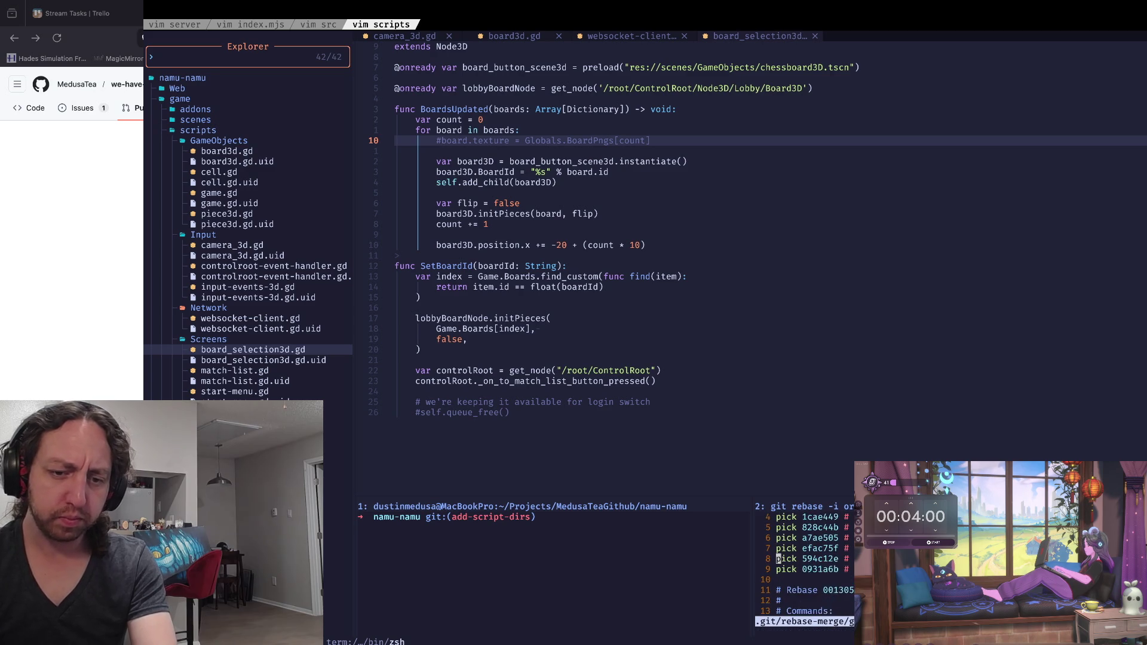
{"action": "type", "text": "dwisquash"}
{"action": "key", "text": "Escape"}
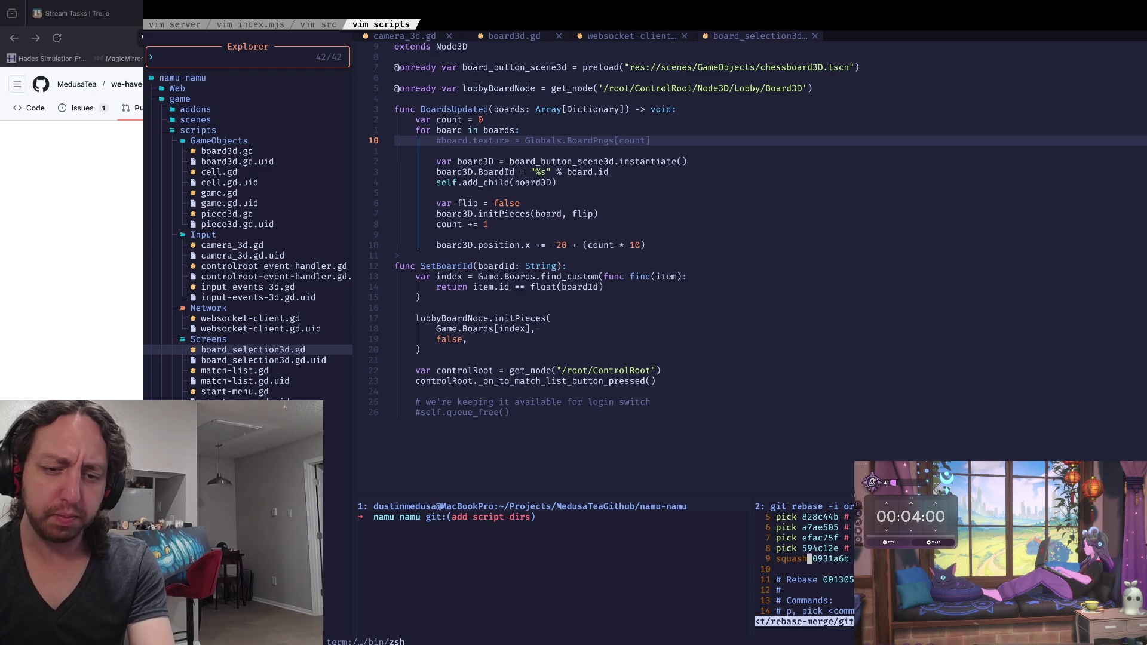
{"action": "key", "text": "g"}
{"action": "key", "text": "g"}
{"action": "key", "text": "ctrl+v"}
{"action": "key", "text": "j"}
{"action": "key", "text": "j"}
{"action": "key", "text": "j"}
{"action": "type", "text": "ojecsquash"}
{"action": "key", "text": "Escape"}
{"action": "type", "text": ":wq"}
{"action": "key", "text": "Return"}
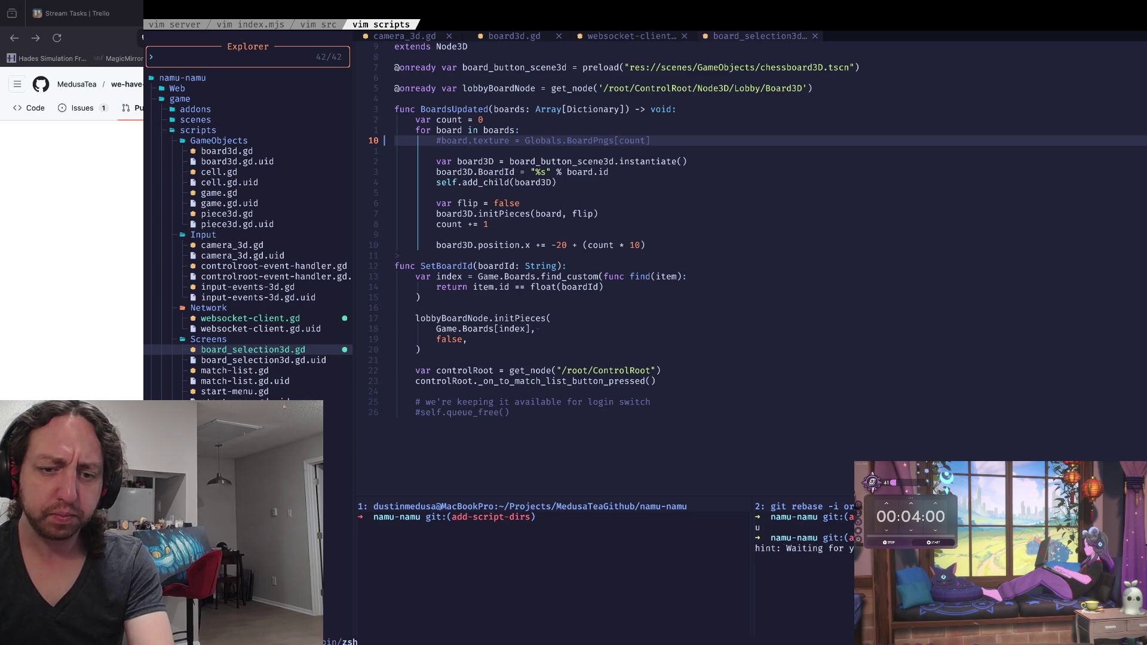
- Keep only the 'move scripts to sub-directories' commit message and save it
{"action": "key", "text": "j"}
{"action": "key", "text": "j"}
{"action": "key", "text": "j"}
{"action": "key", "text": "shift+v"}
{"action": "key", "text": "j"}
{"action": "key", "text": "j"}
{"action": "key", "text": "j"}
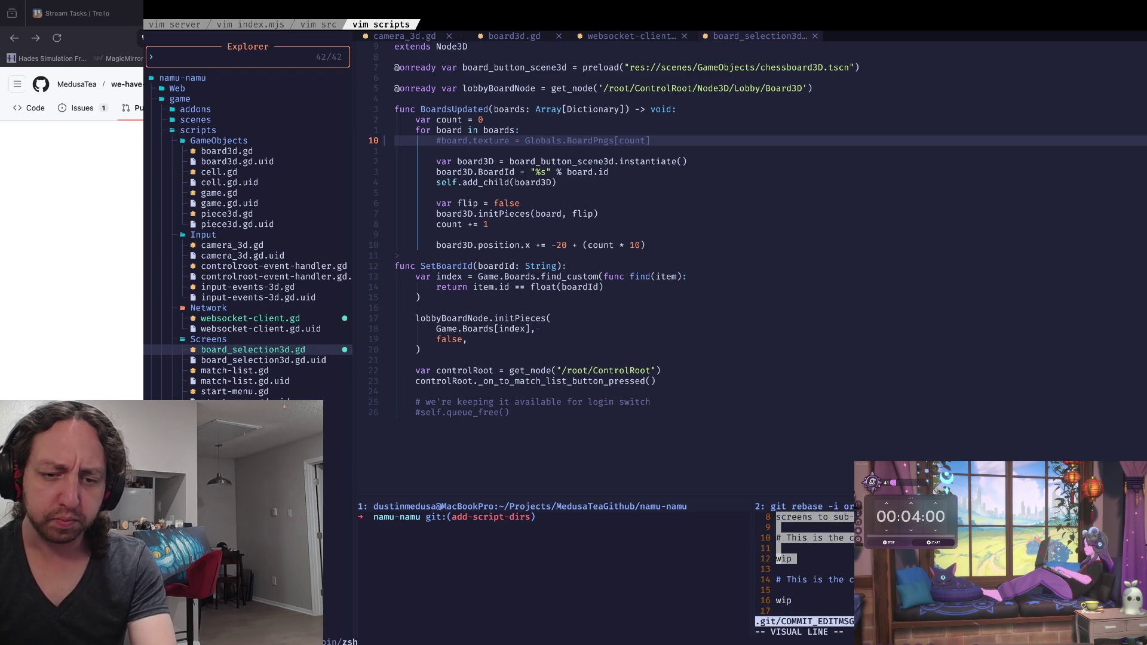
{"action": "key", "text": "d"}
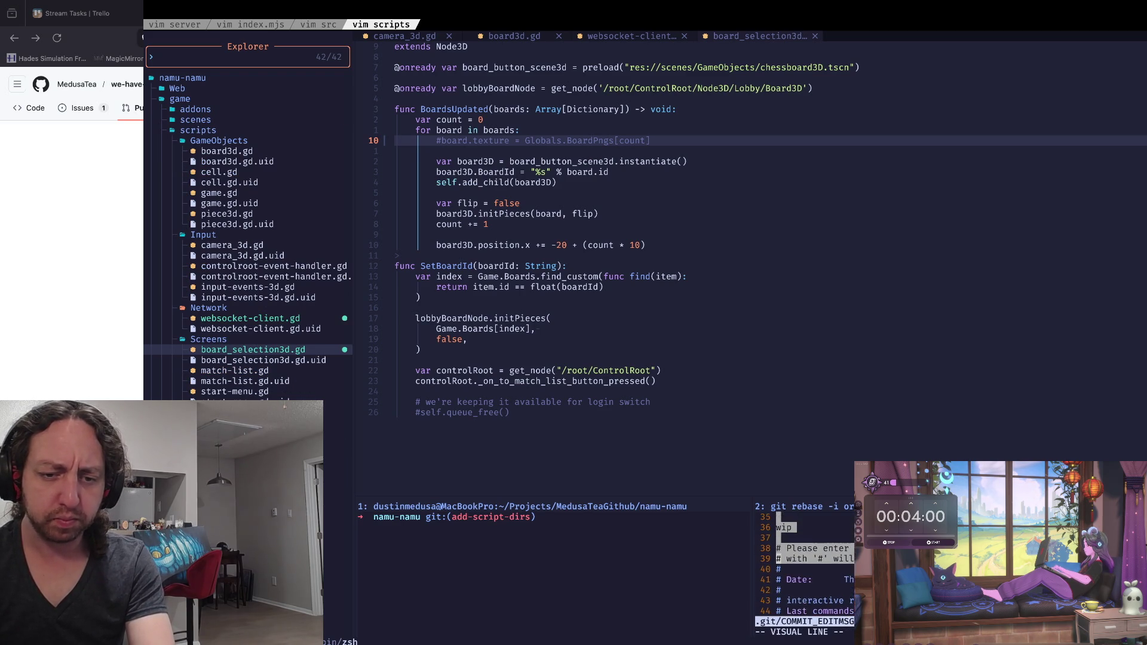
{"action": "key", "text": "k"}
{"action": "key", "text": "k"}
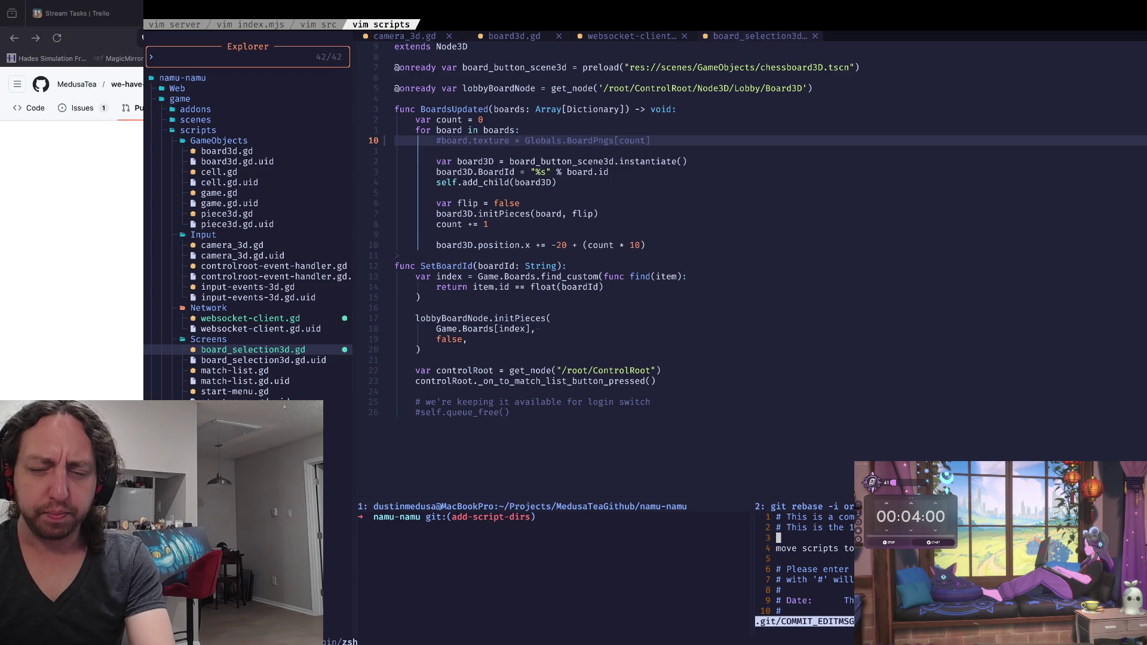
{"action": "type", "text": ":wq"}
{"action": "key", "text": "Return"}
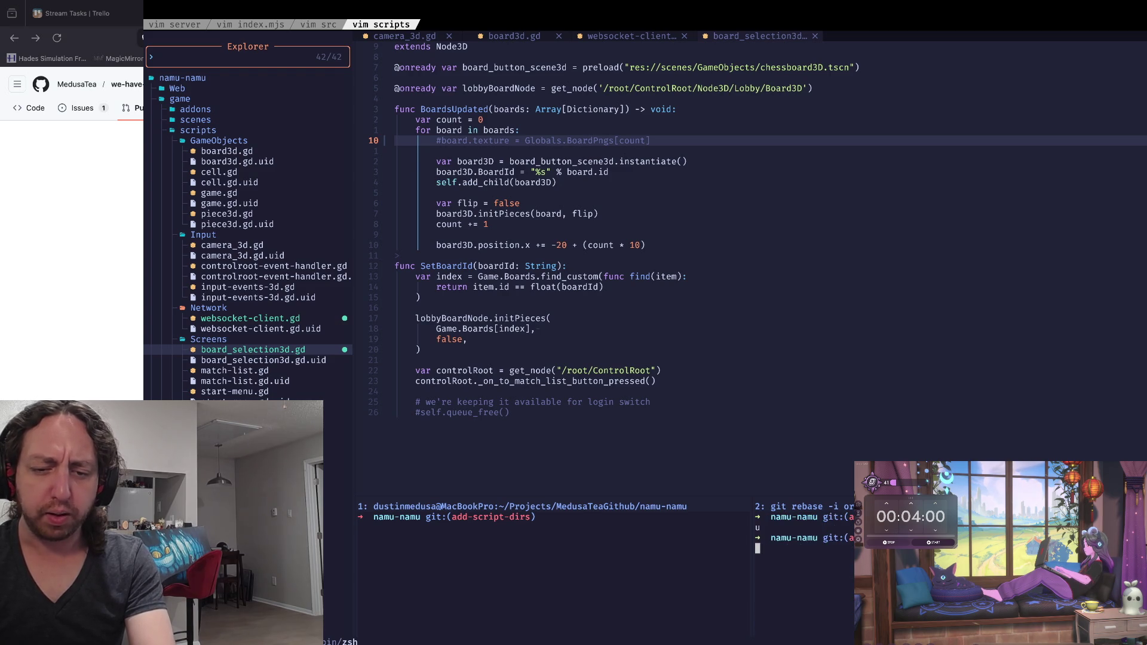
- Diff the squashed branch against its origin copy
{"action": "key", "text": "ctrl+l"}
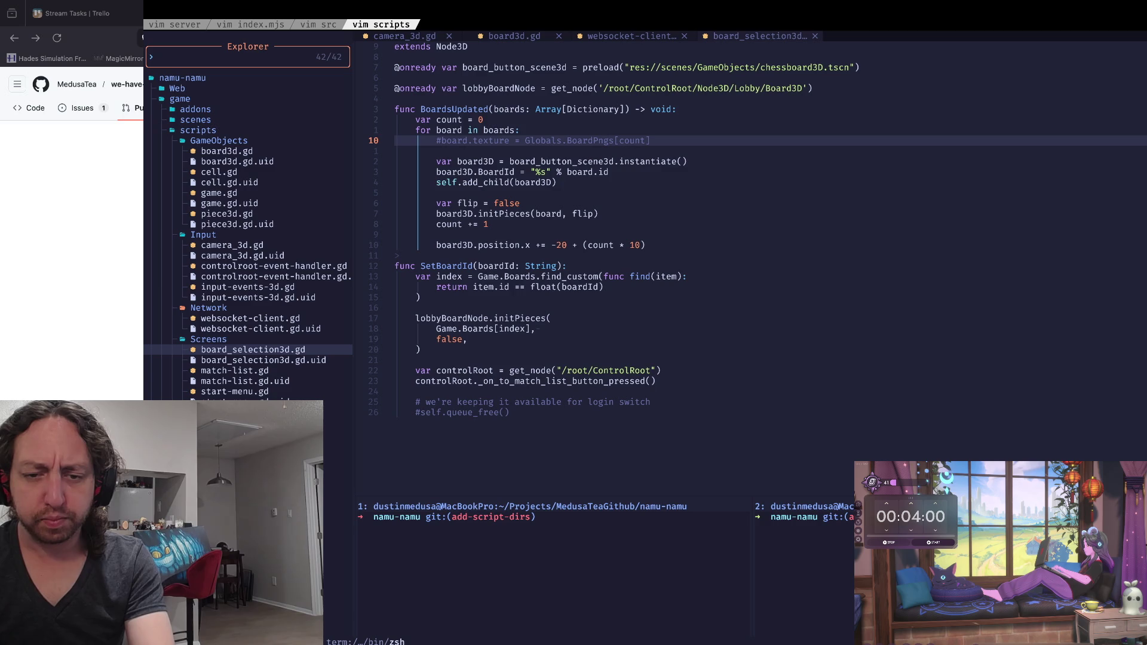
{"action": "key", "text": "Tab"}
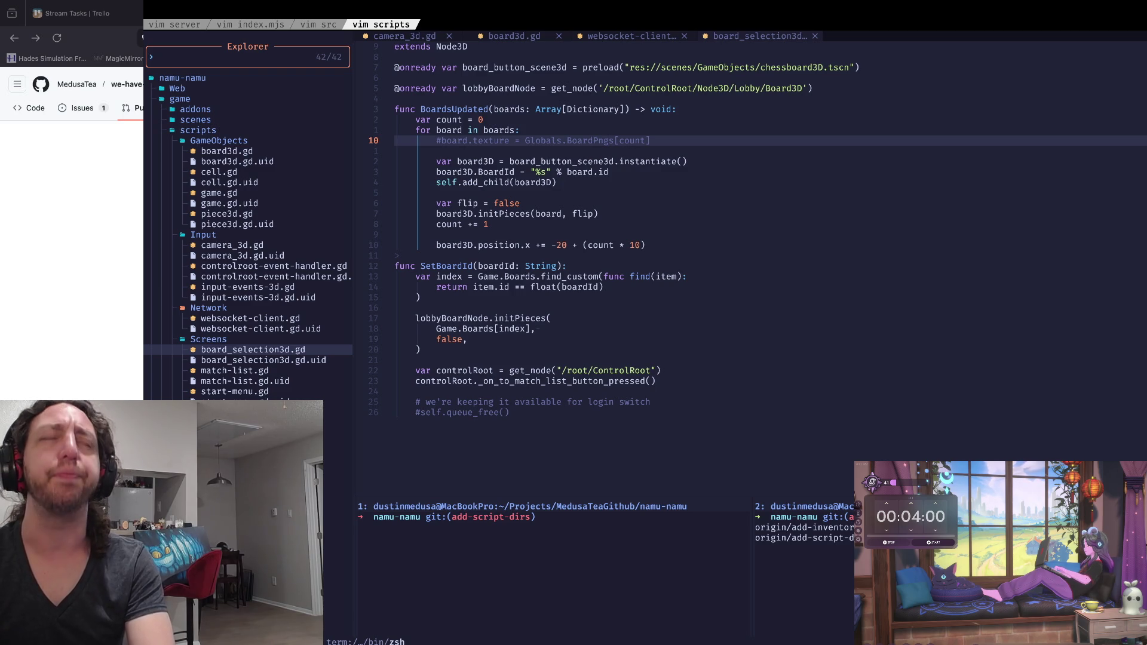
{"action": "key", "text": "Return"}
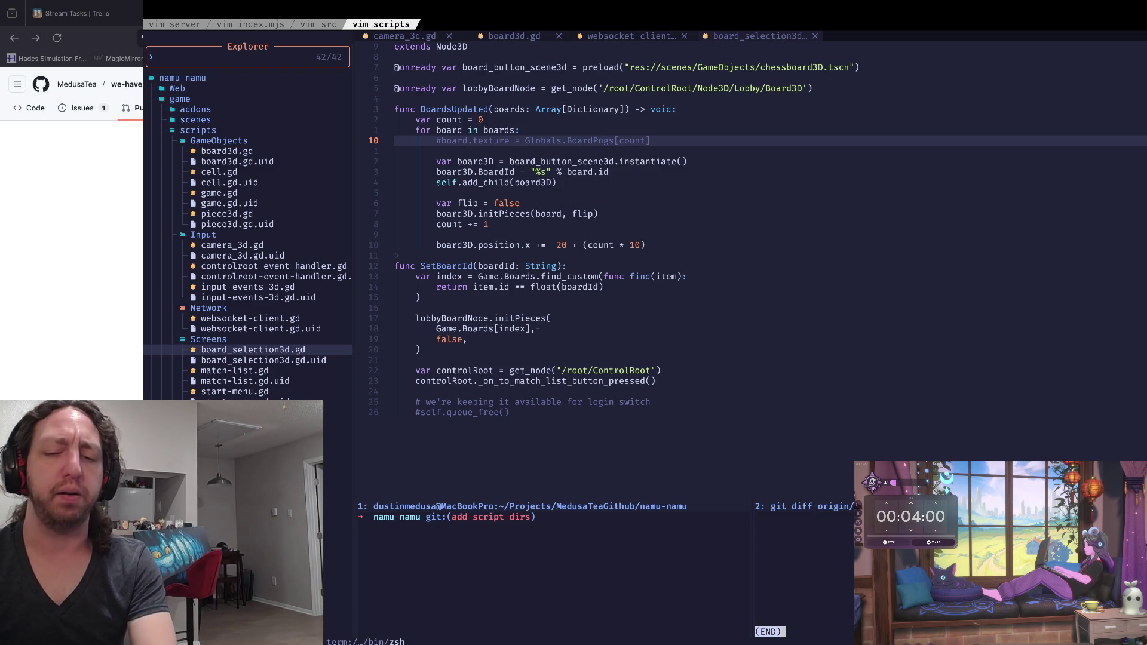
{"action": "key", "text": "q"}
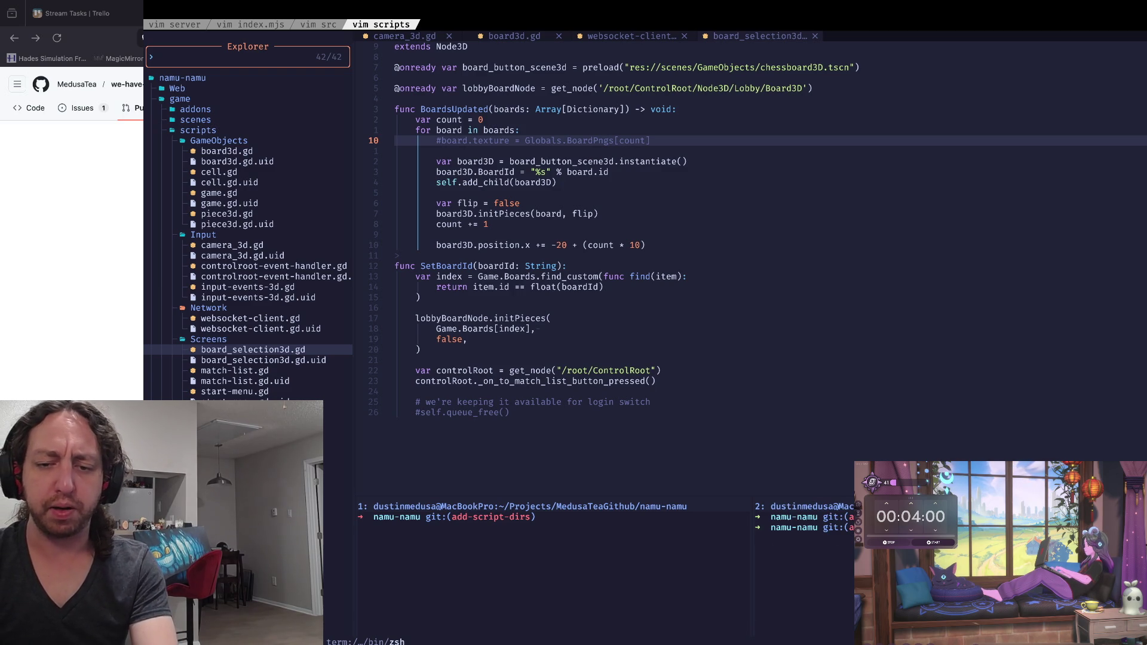
- Force-push the squashed add-script-dirs branch with git push -f and clear the terminal
{"action": "key", "text": "Return"}
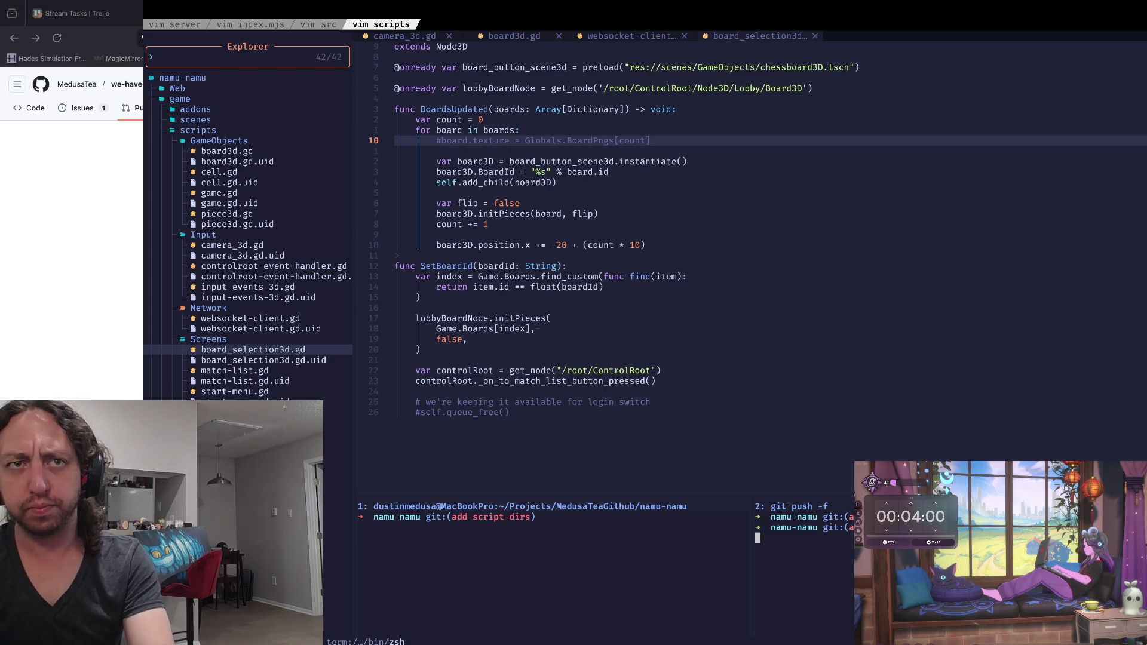
{"action": "type", "text": "sEnumerating object"}
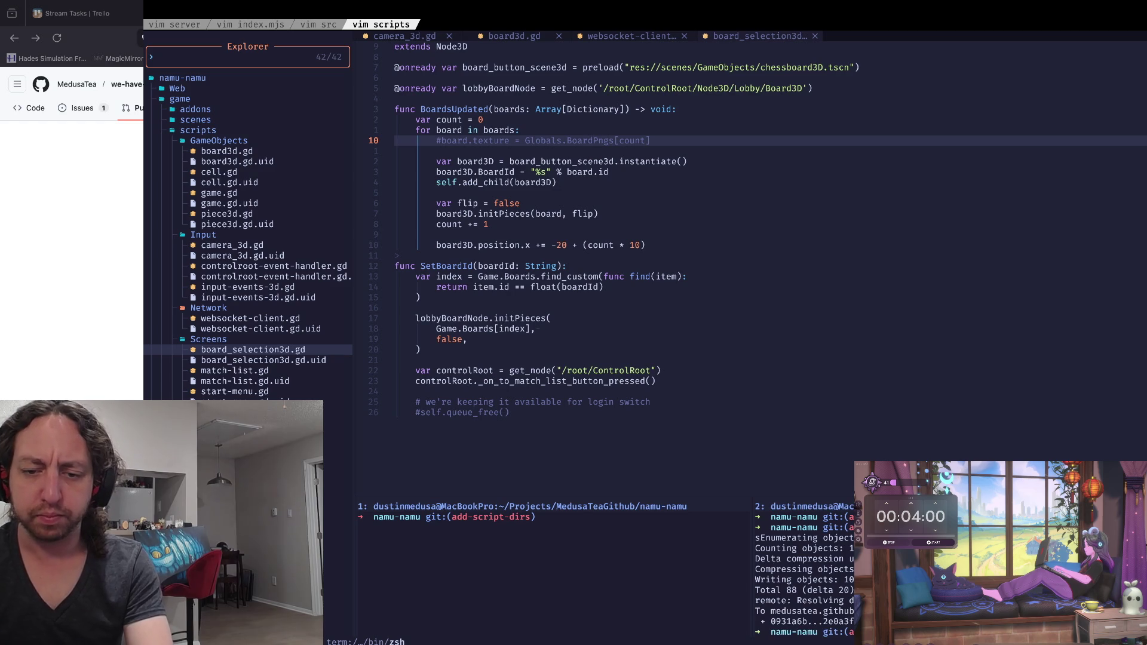
{"action": "key", "text": "Return"}
{"action": "key", "text": "ctrl+l"}
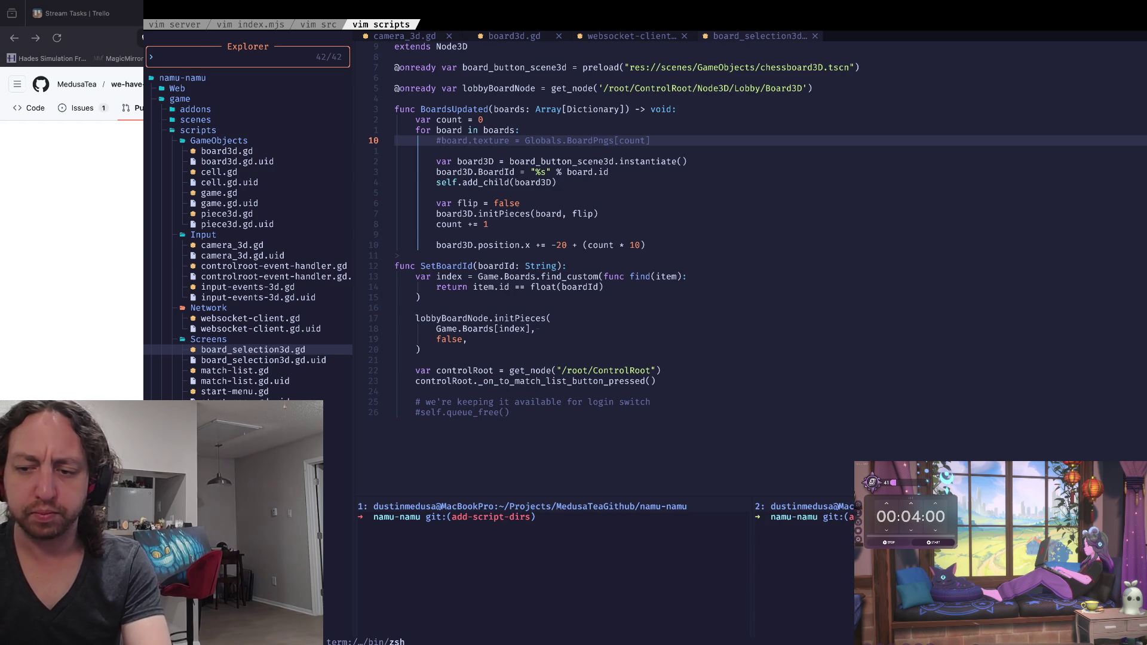
{"action": "key", "text": "super+Tab"}
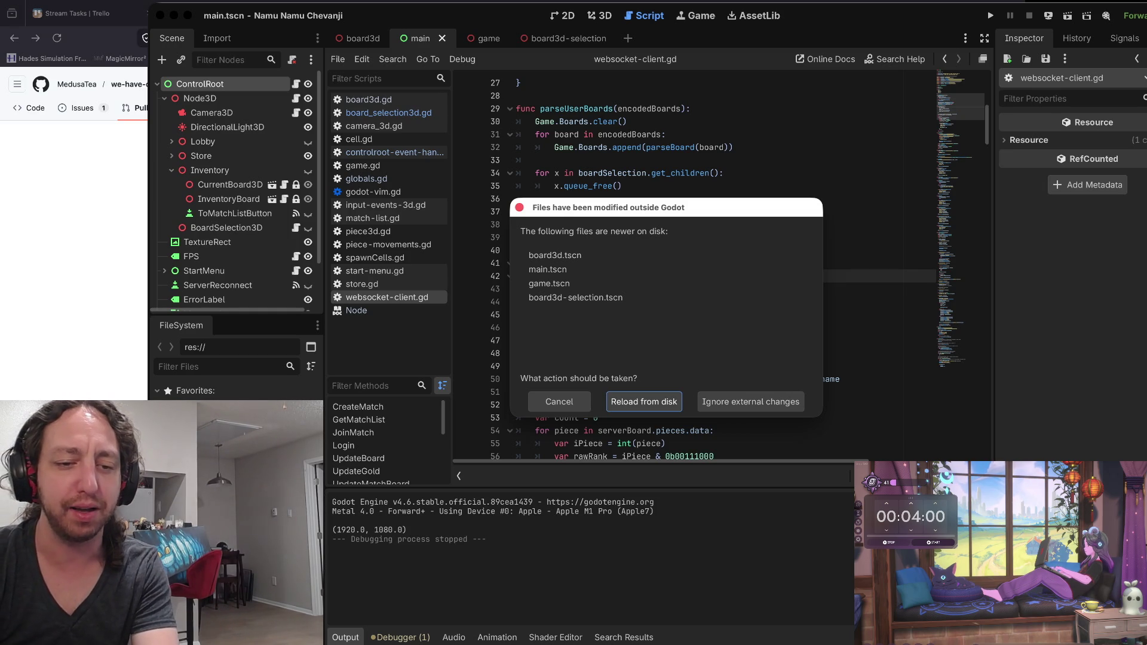
- Reload the four externally modified scene files from disk, then return to PR #34
{"action": "key", "text": "Return"}
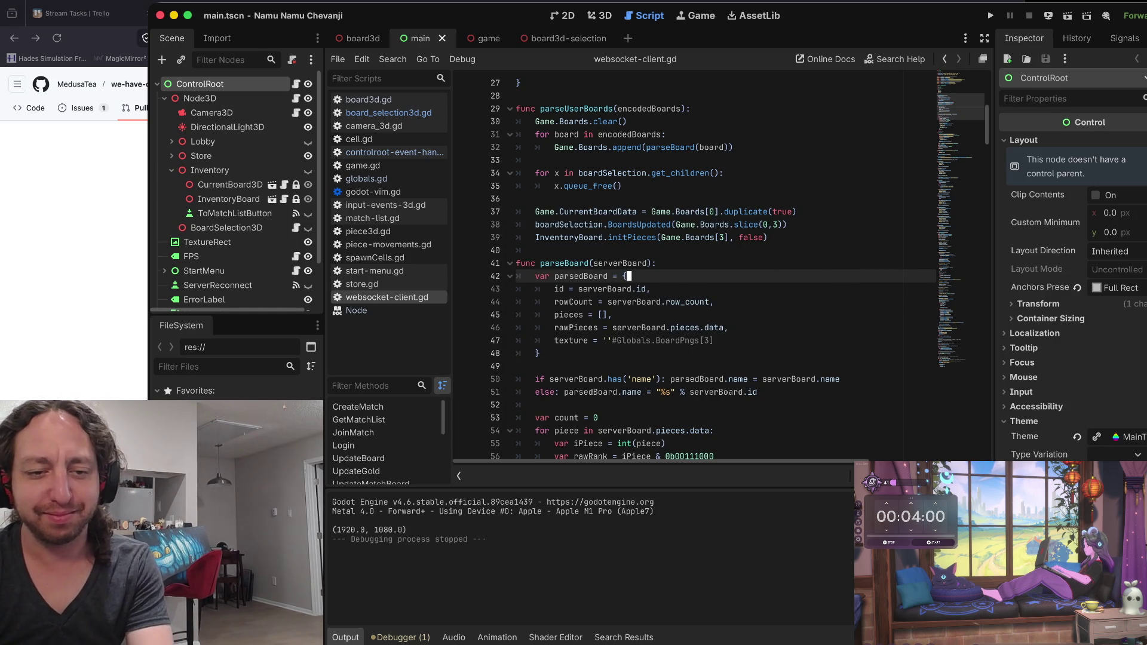
{"action": "left_click", "coordinate": [518, 366]}
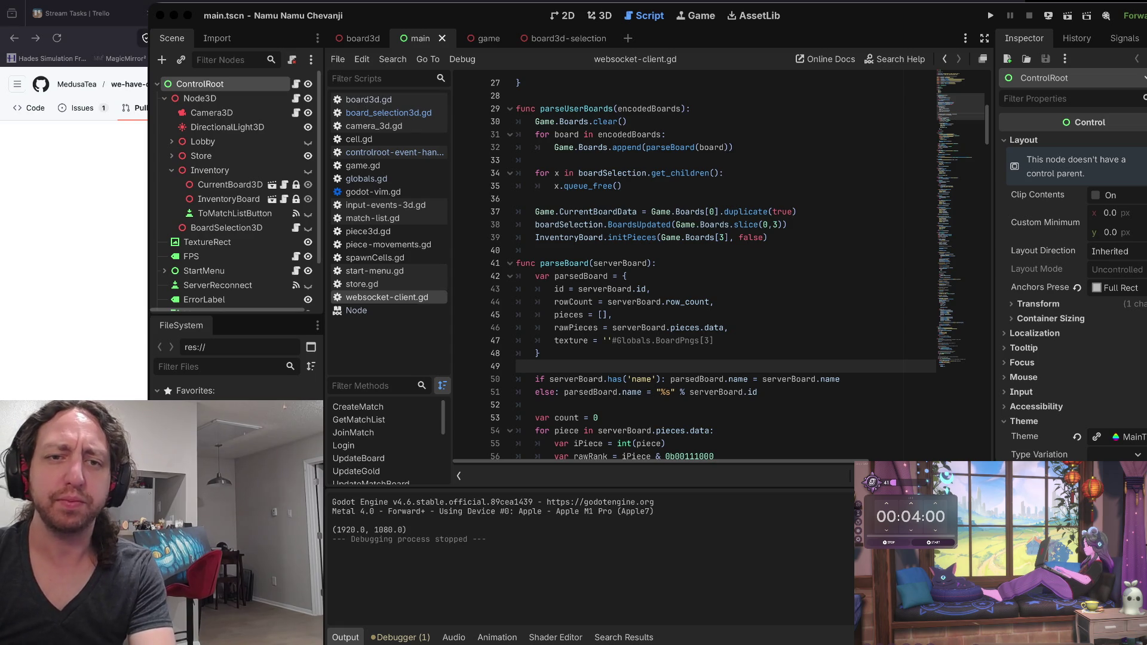
{"action": "key", "text": "ctrl+Right"}
{"action": "key", "text": "ctrl+Right"}
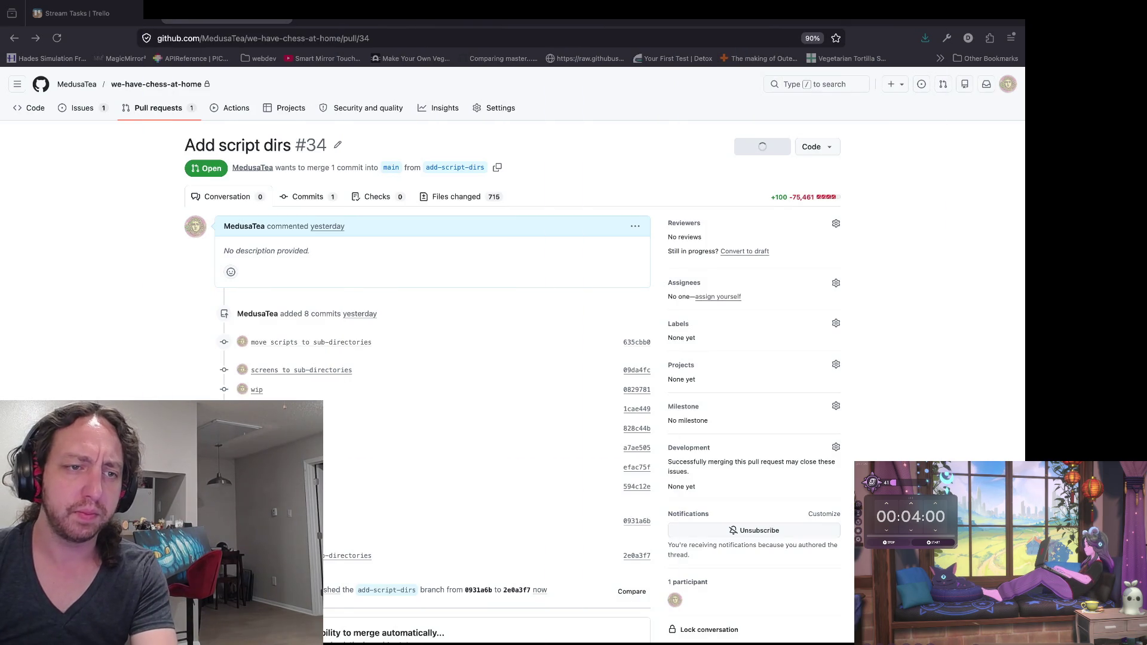
- Refresh PR #34 and inspect the board3d.tscn node change and new ExtResource reference
{"action": "key", "text": "super+r"}
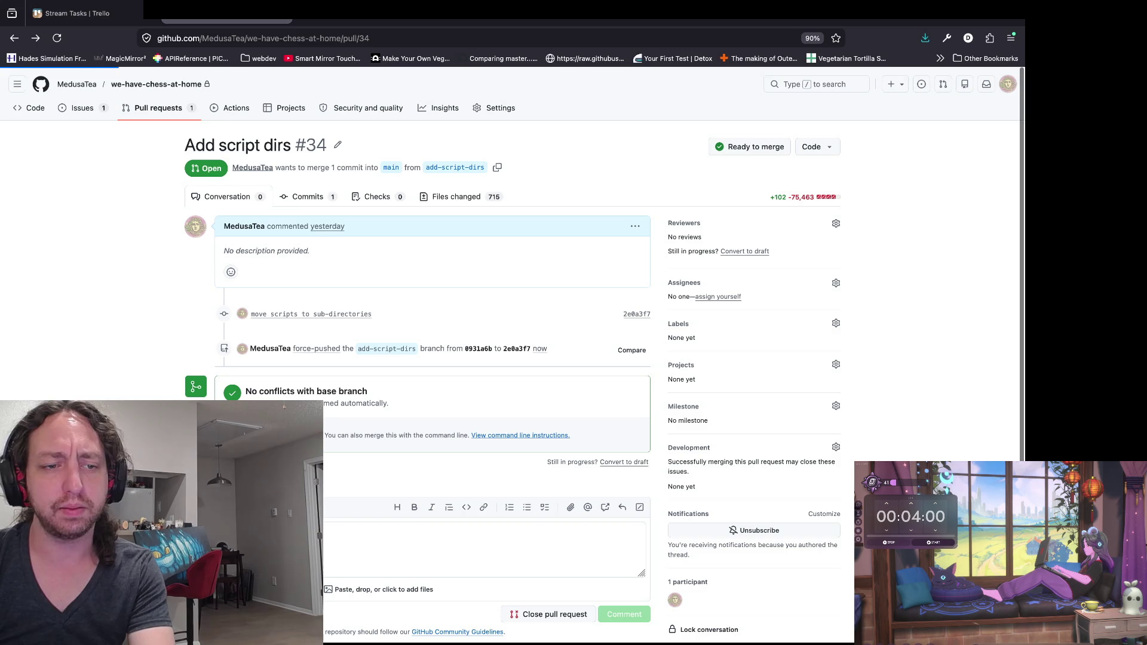
{"action": "scroll", "coordinate": [514, 355], "scroll_direction": "left", "scroll_amount": 5}
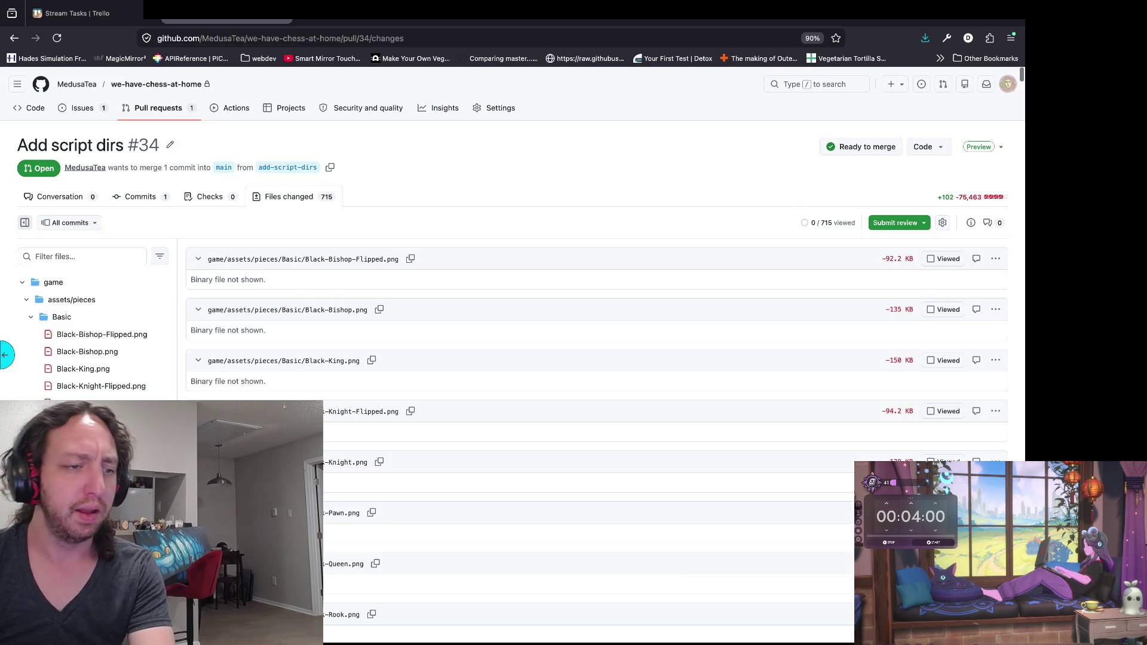
{"action": "left_click", "coordinate": [26, 299]}
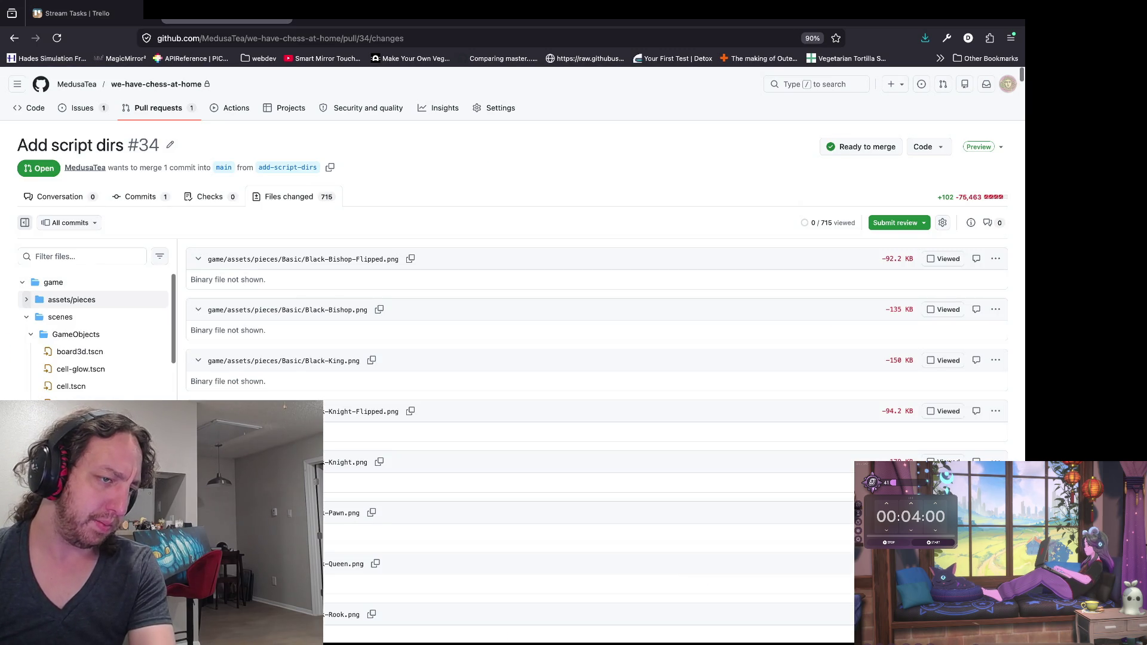
{"action": "left_click", "coordinate": [79, 352]}
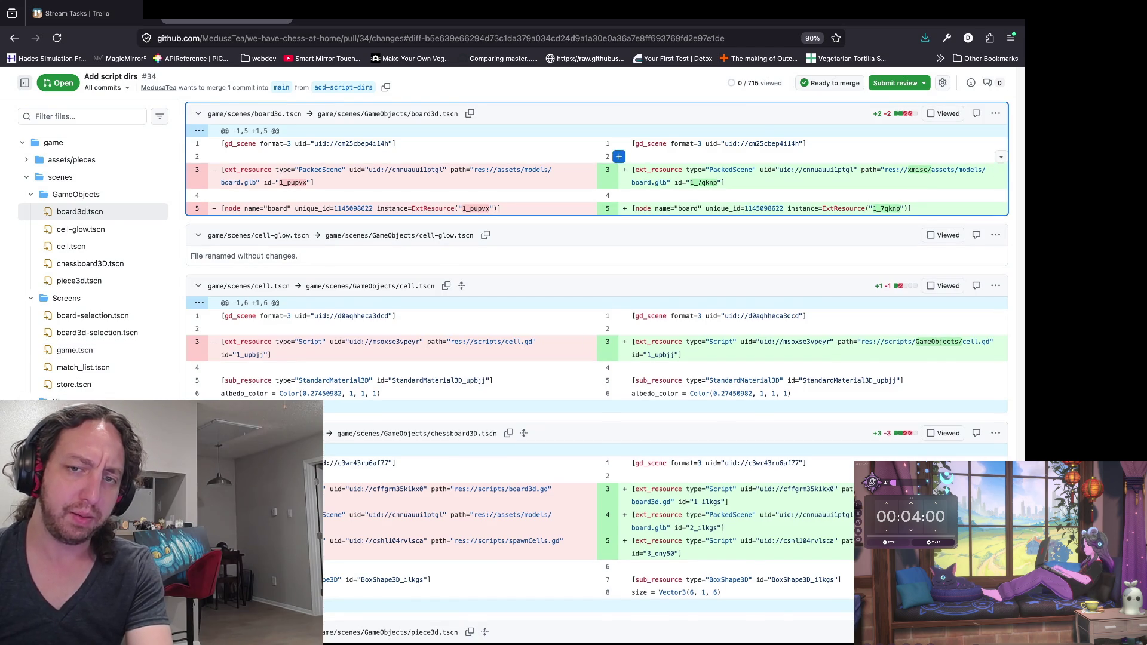
{"action": "scroll", "coordinate": [776, 180], "scroll_direction": "up", "scroll_amount": 1}
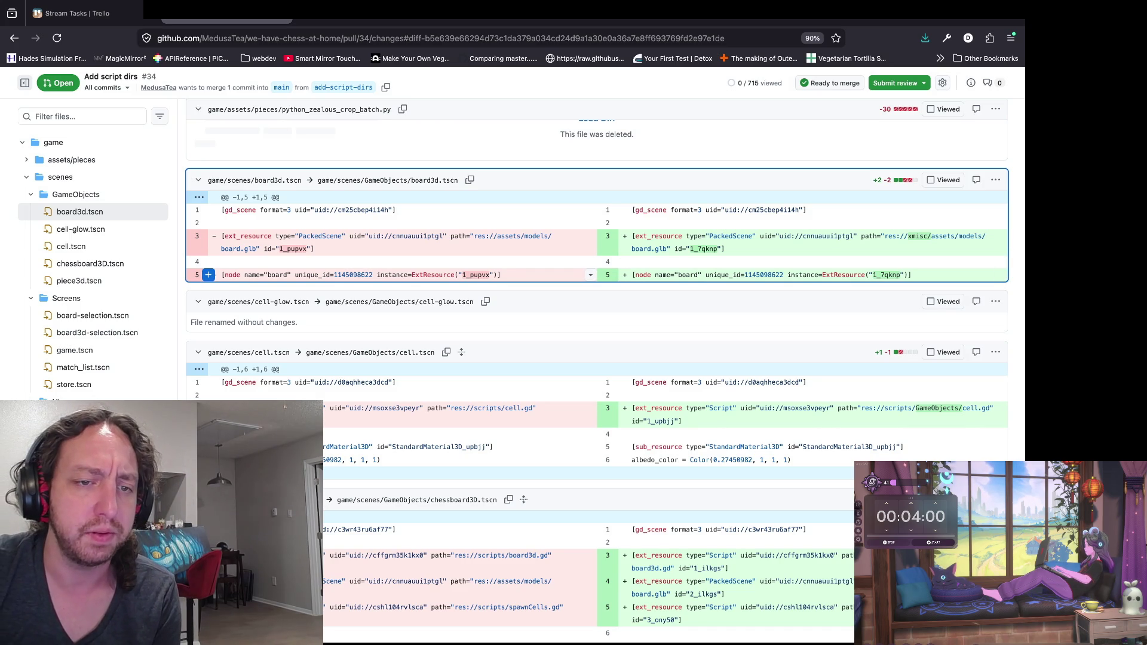
{"action": "scroll", "coordinate": [208, 274], "scroll_direction": "down", "scroll_amount": 2}
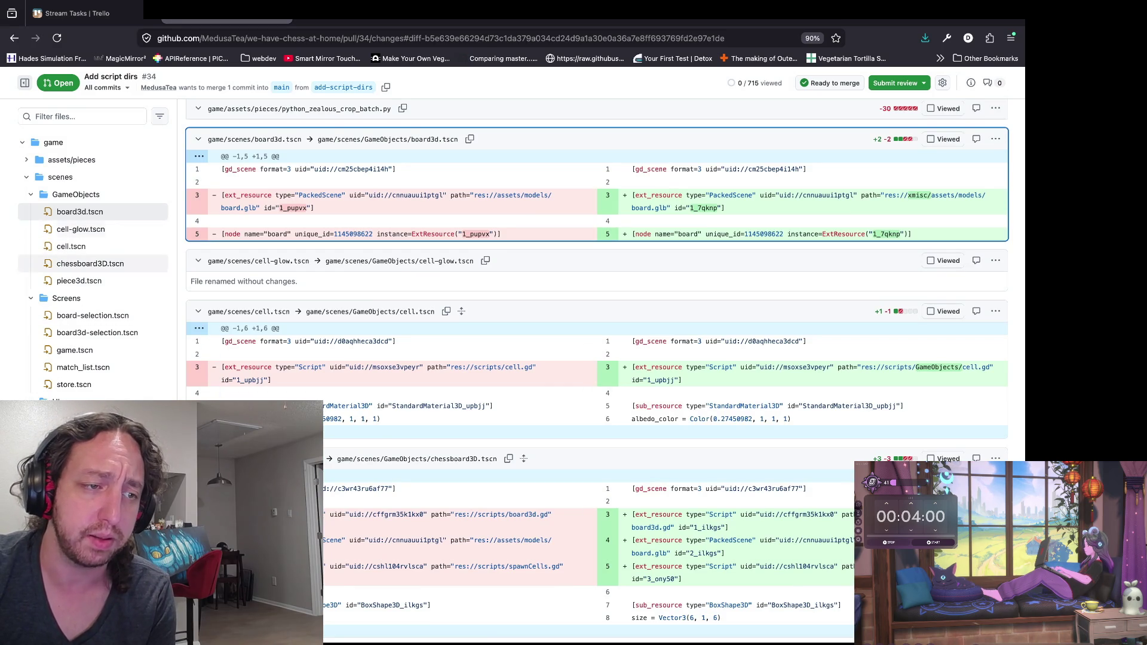
{"action": "scroll", "coordinate": [208, 221], "scroll_direction": "down", "scroll_amount": 2}
{"action": "left_click_drag", "start_coordinate": [591, 187], "coordinate": [212, 187]}
{"action": "left_click_drag", "start_coordinate": [912, 187], "coordinate": [729, 187]}
- Review the old models path line in the board3d.tscn diff
{"action": "scroll", "coordinate": [598, 371], "scroll_direction": "down", "scroll_amount": 5}
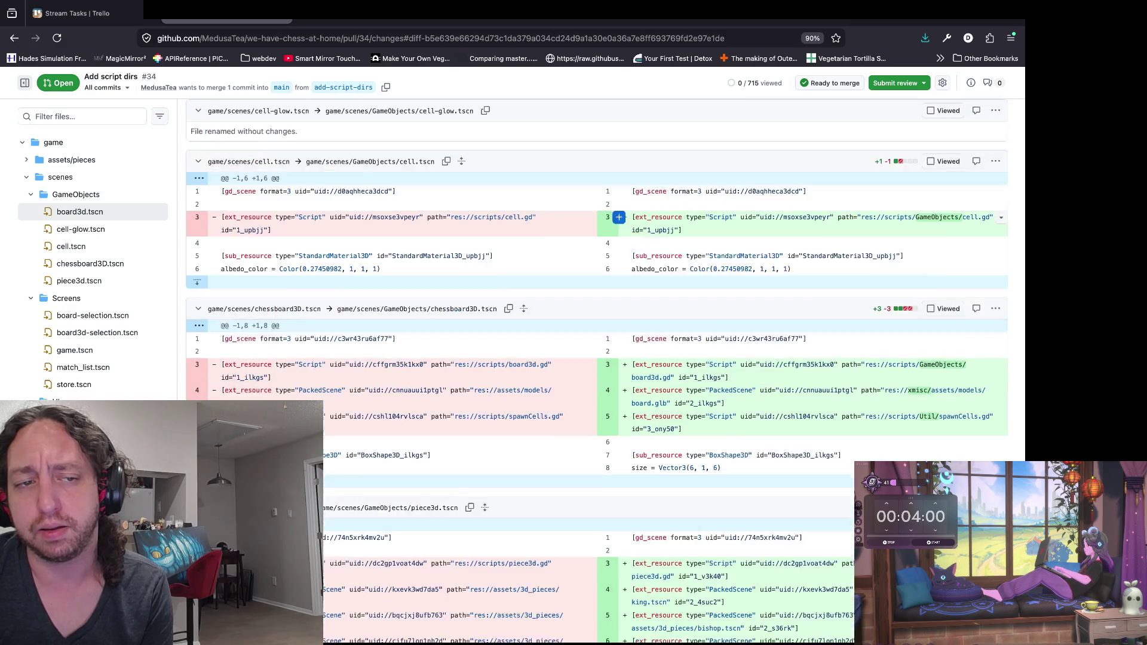
{"action": "scroll", "coordinate": [239, 257], "scroll_direction": "up", "scroll_amount": 6}
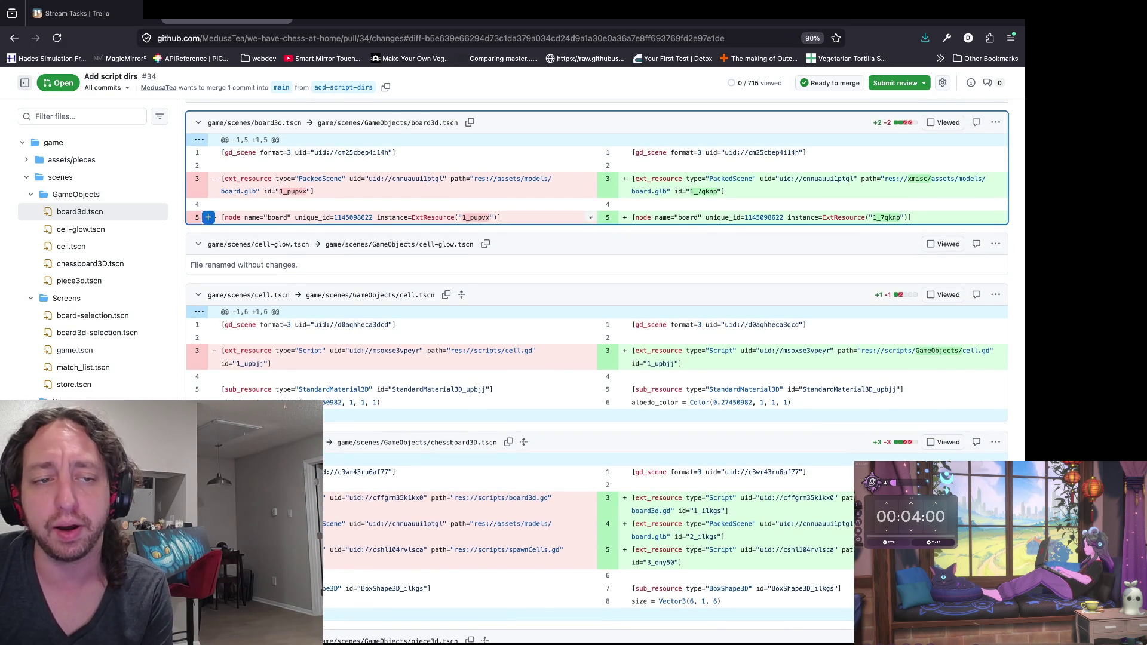
{"action": "scroll", "coordinate": [619, 382], "scroll_direction": "down", "scroll_amount": 10}
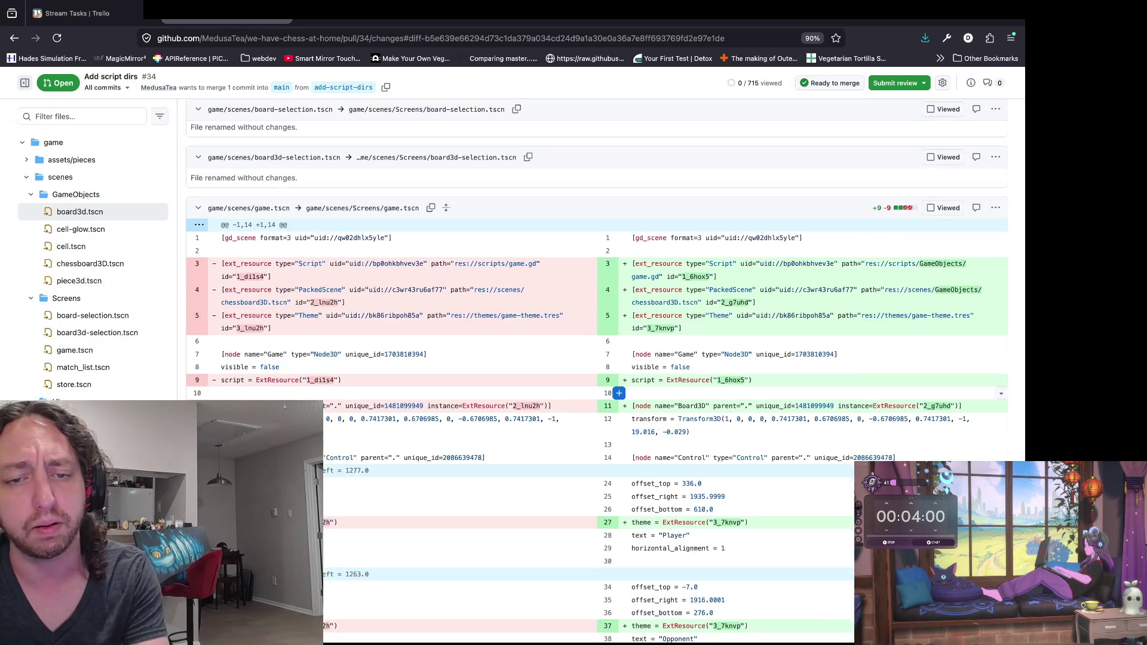
{"action": "scroll", "coordinate": [618, 383], "scroll_direction": "up", "scroll_amount": 15}
{"action": "scroll", "coordinate": [598, 371], "scroll_direction": "down", "scroll_amount": 4}
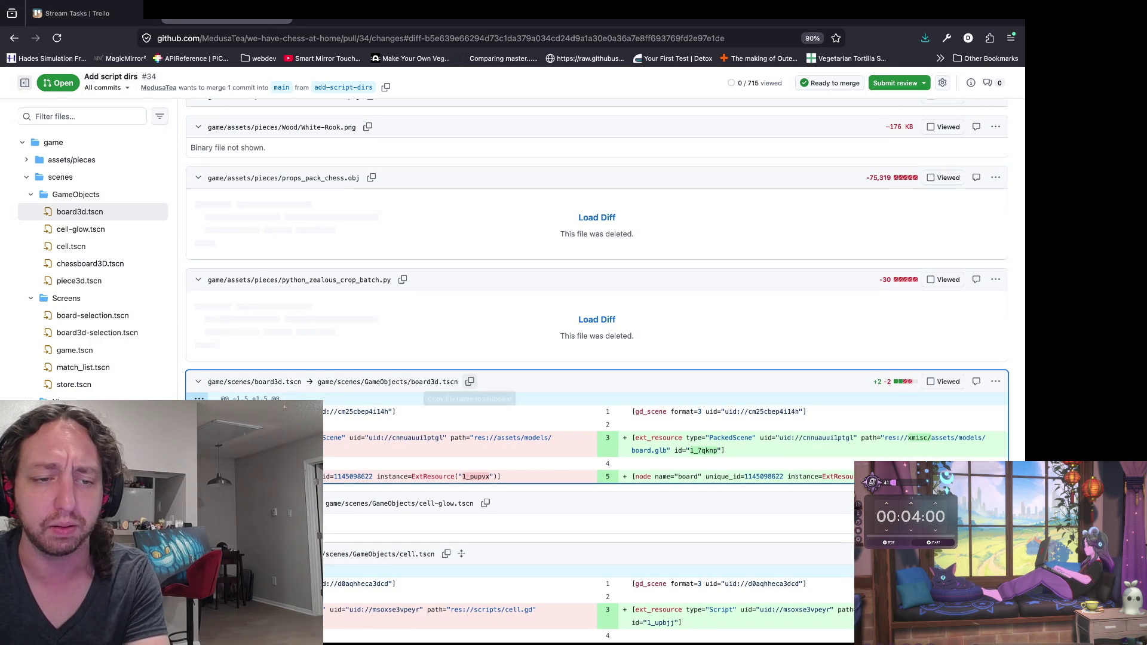
{"action": "triple_click", "coordinate": [526, 438]}
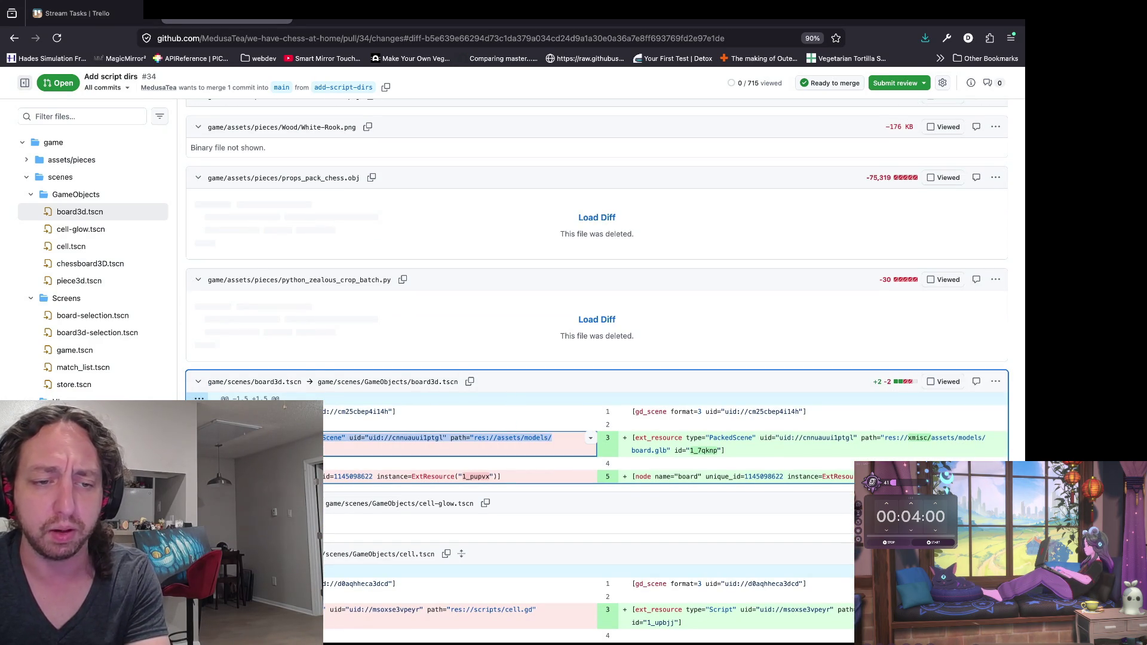
{"action": "left_click", "coordinate": [526, 442]}
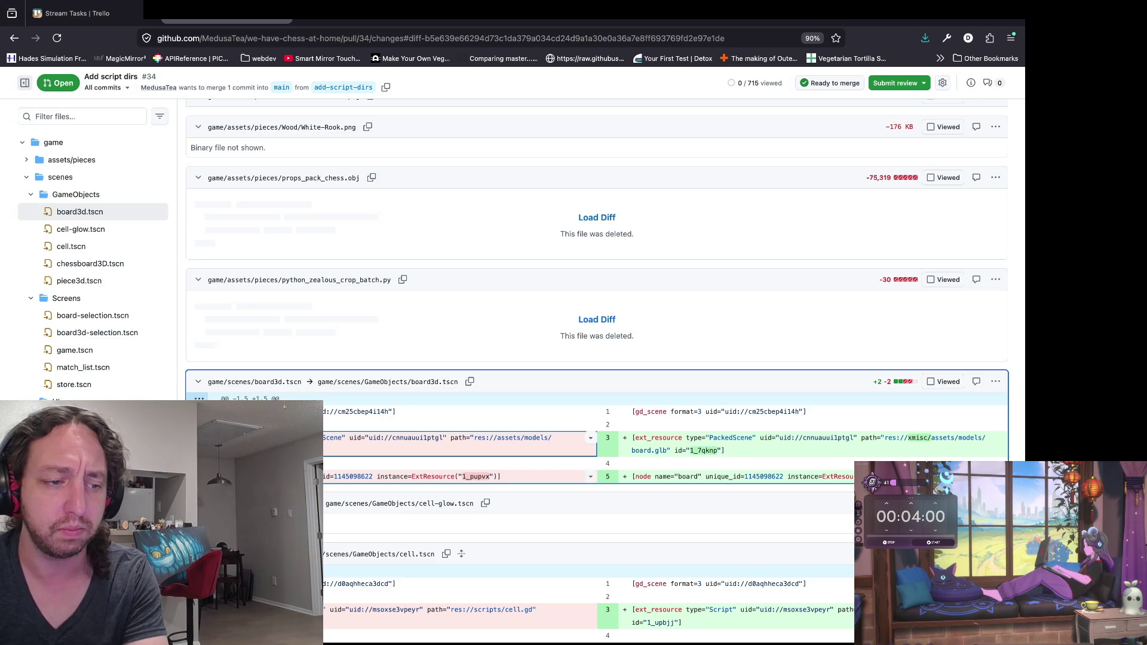
- Finish scrolling the diff and go back to the PR #34 Conversation page
{"action": "scroll", "coordinate": [90, 251], "scroll_direction": "down", "scroll_amount": 10}
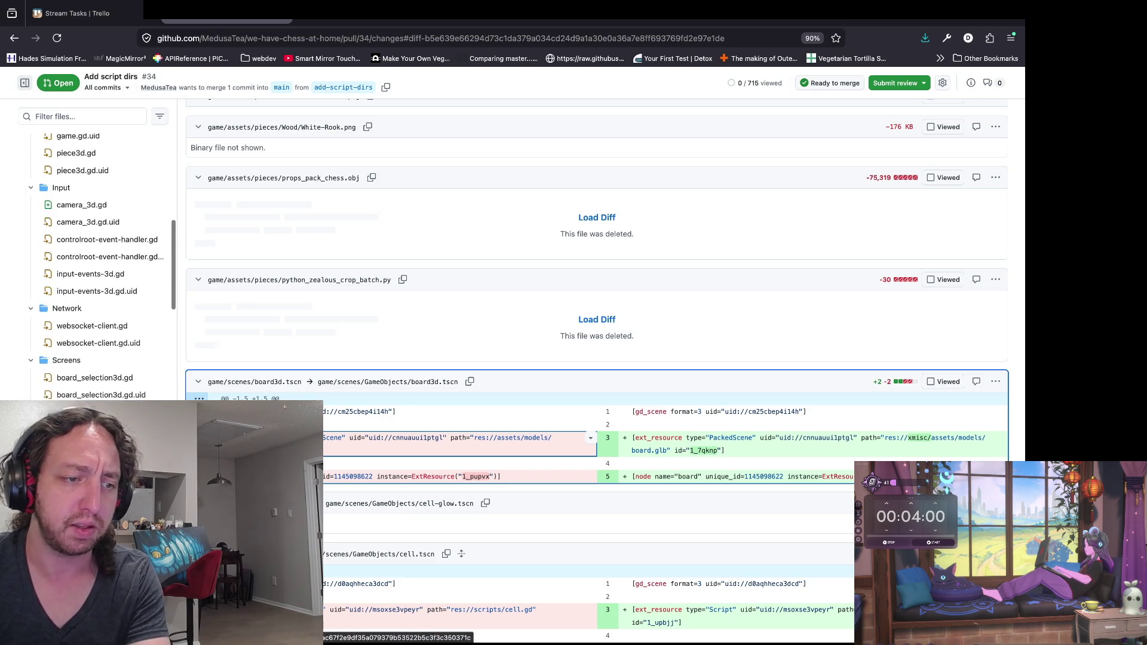
{"action": "scroll", "coordinate": [90, 250], "scroll_direction": "down", "scroll_amount": 10}
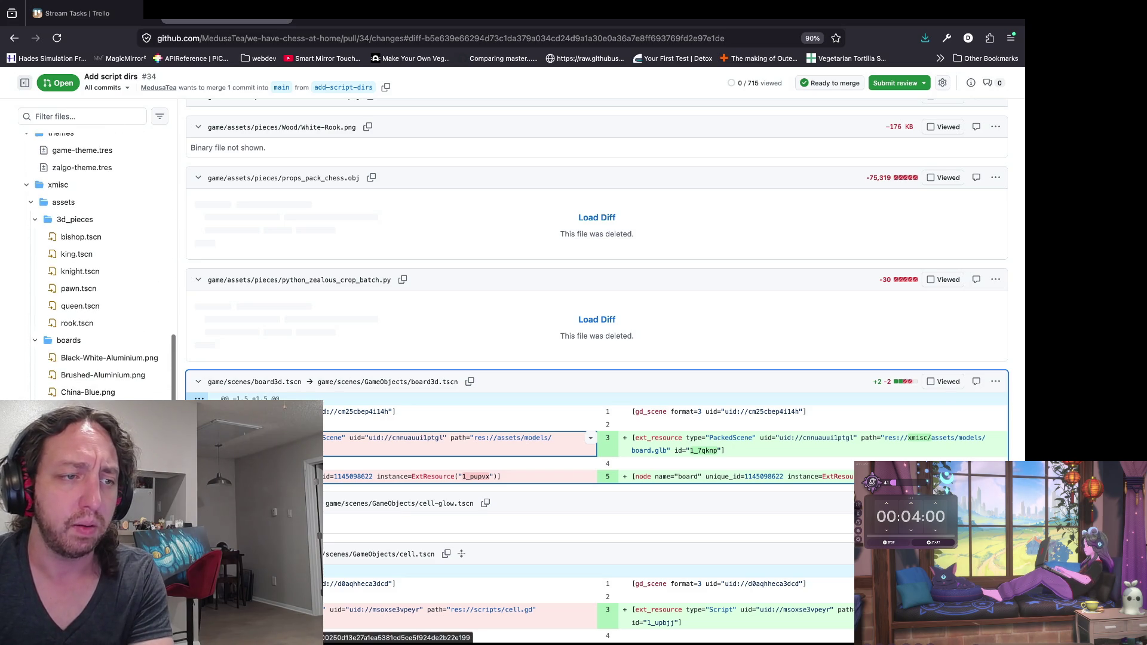
{"action": "scroll", "coordinate": [89, 251], "scroll_direction": "up", "scroll_amount": 10}
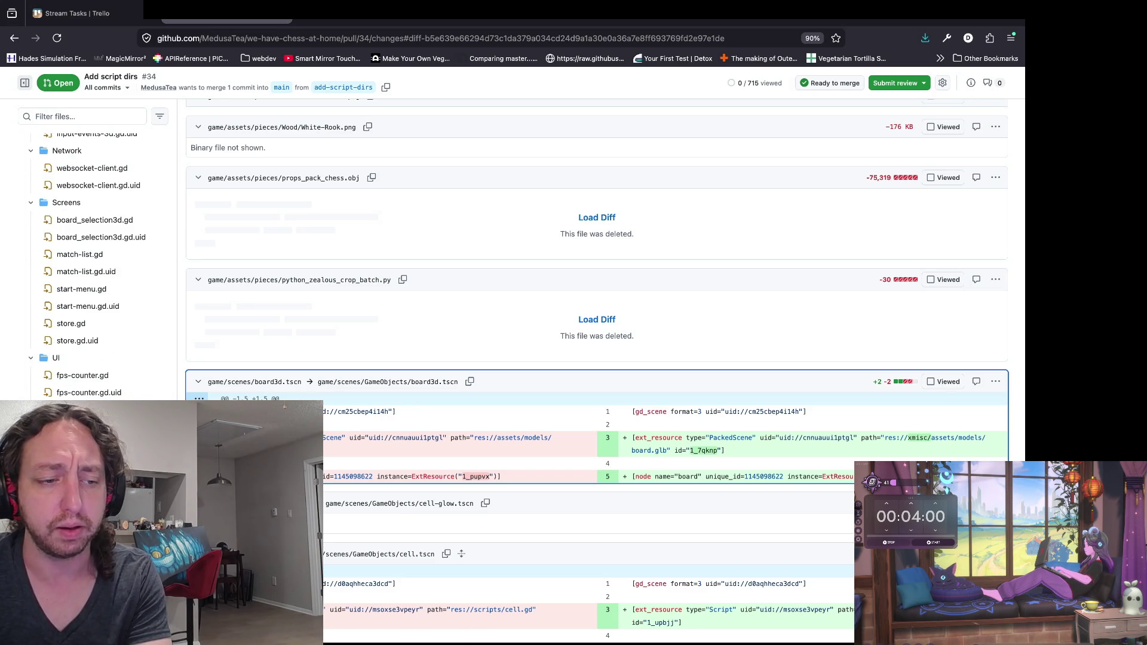
{"action": "scroll", "coordinate": [203, 236], "scroll_direction": "down", "scroll_amount": 3}
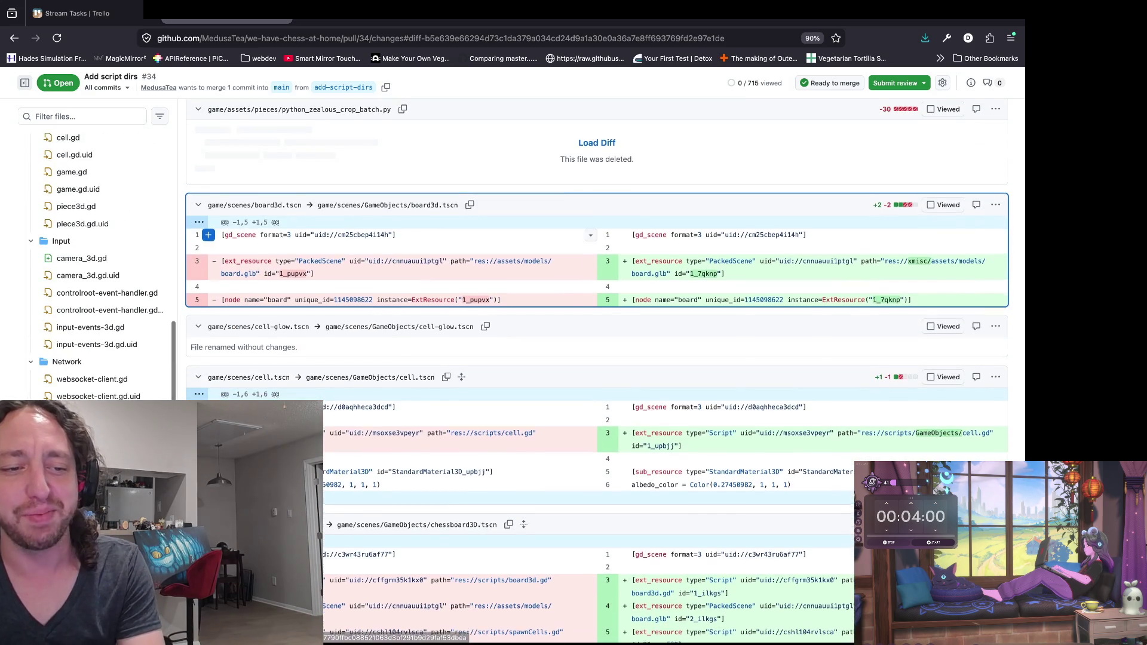
{"action": "scroll", "coordinate": [596, 358], "scroll_direction": "up", "scroll_amount": 15}
{"action": "scroll", "coordinate": [597, 358], "scroll_direction": "up", "scroll_amount": 20}
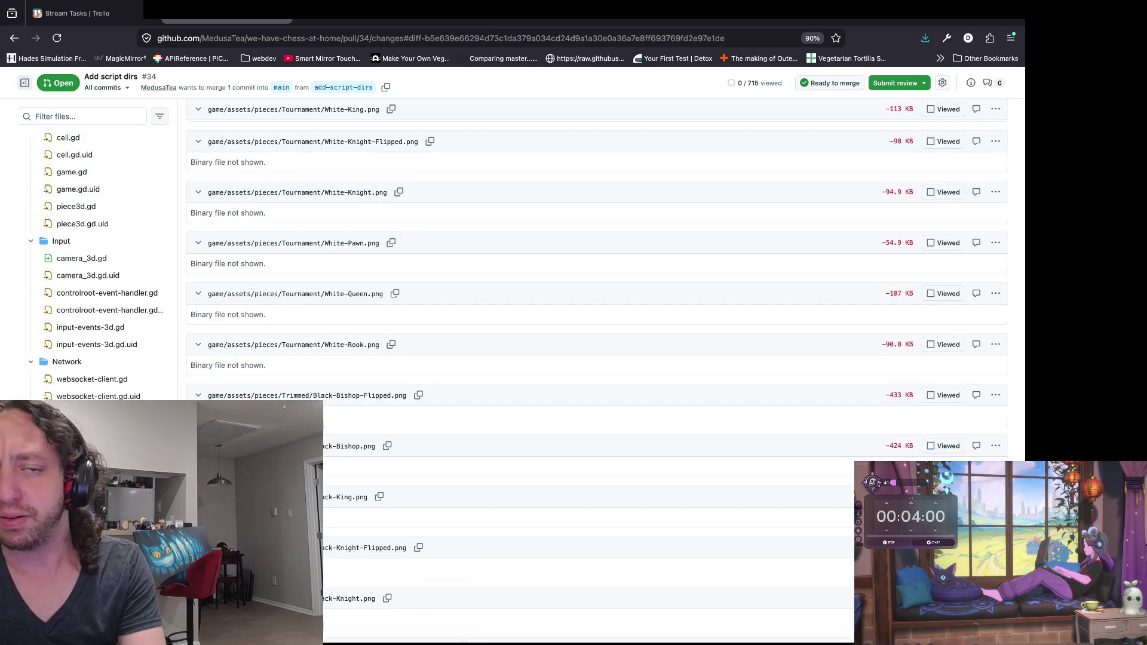
{"action": "key", "text": "super+bracketleft"}
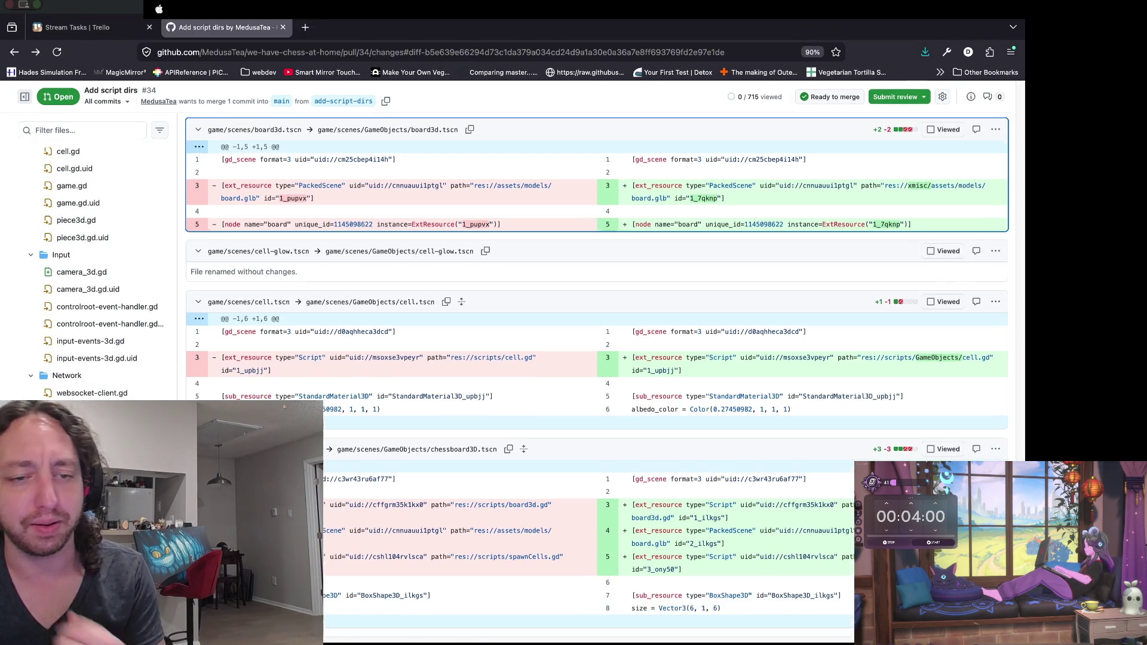
{"action": "key", "text": "super+bracketleft"}
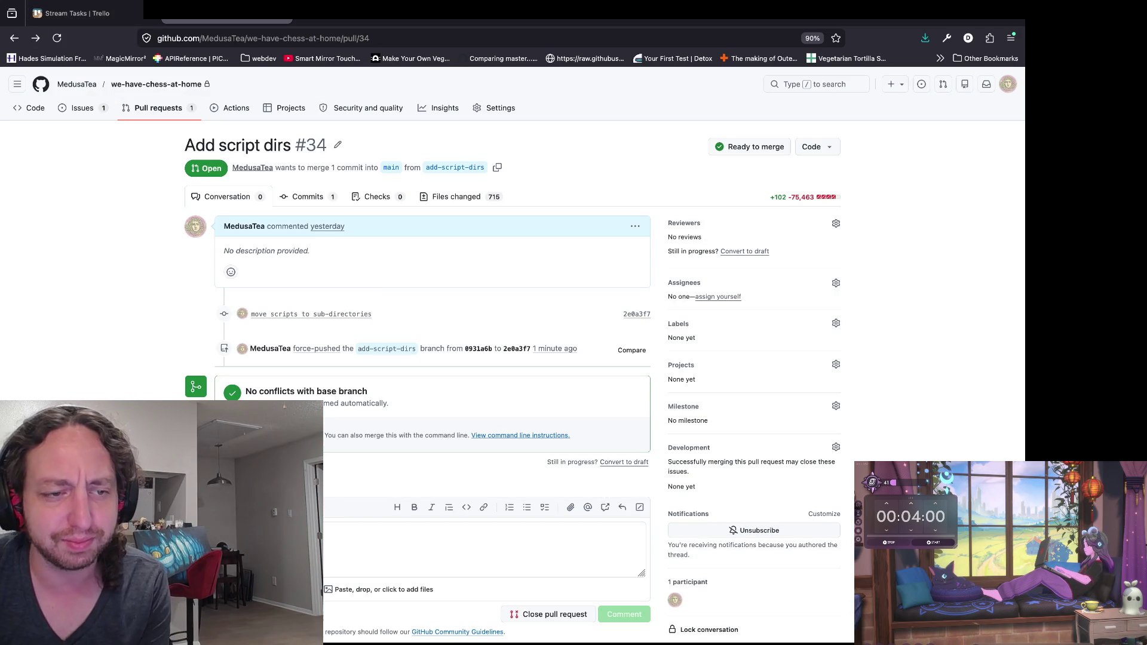
- Merge PR #34 into main, delete add-script-dirs, and view the pull requests list
{"action": "left_click", "coordinate": [263, 435]}
{"action": "left_click", "coordinate": [293, 563]}
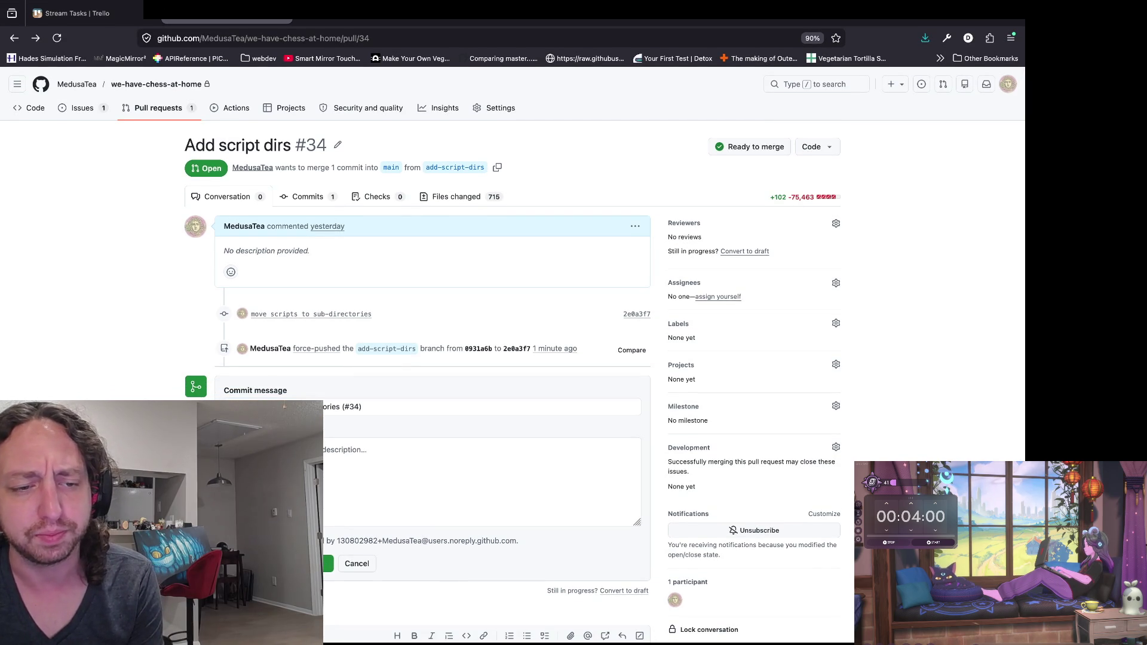
{"action": "left_click", "coordinate": [609, 431]}
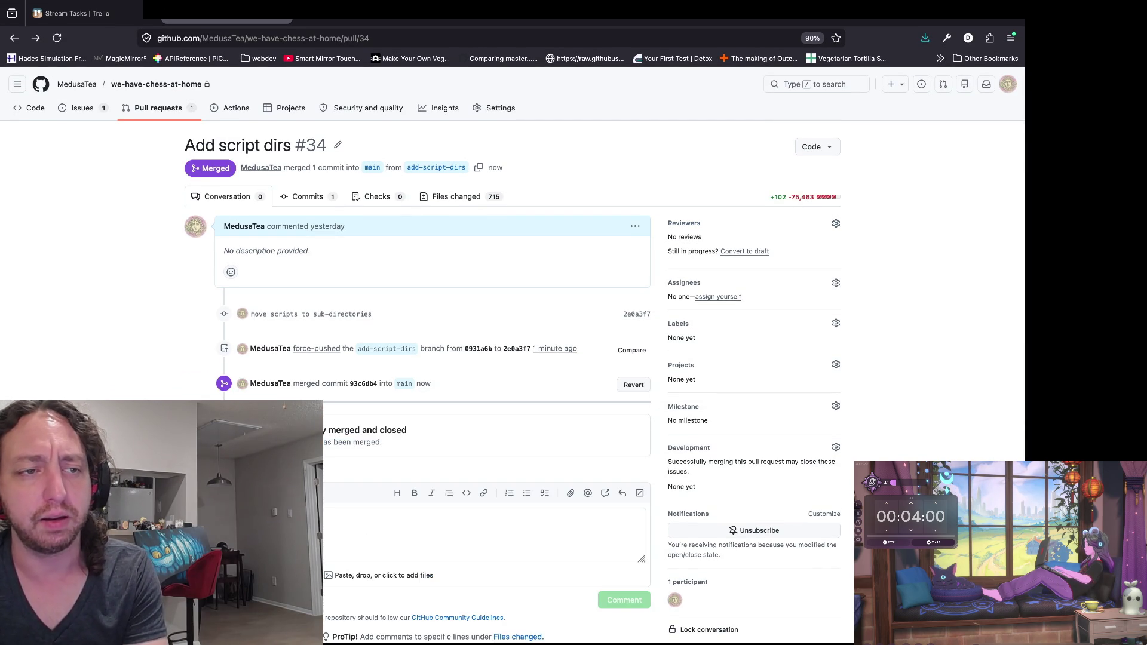
{"action": "left_click", "coordinate": [158, 108]}
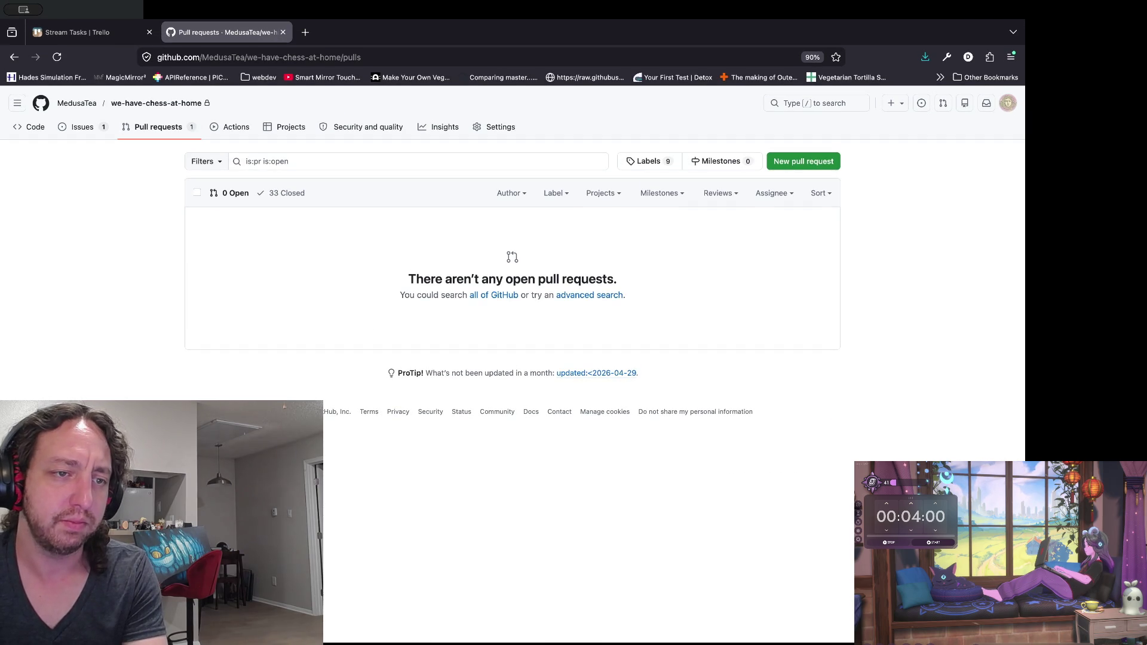
{"action": "key", "text": "super+Tab"}
{"action": "key", "text": "super+Tab"}
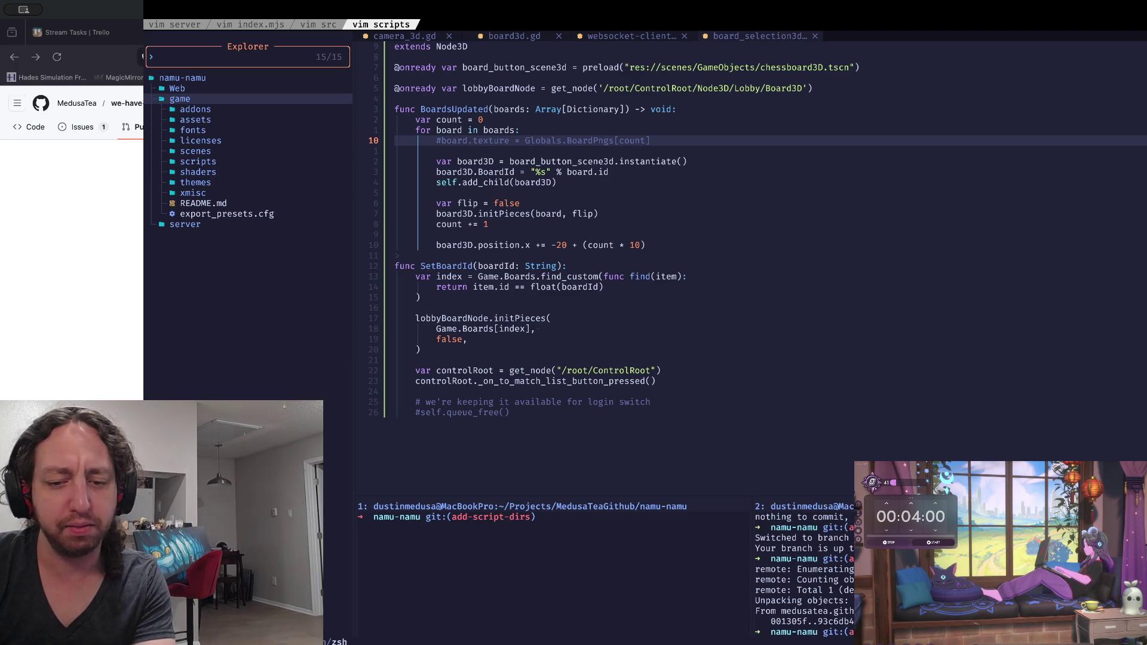
- Pull main to 93c6db4, check status and branches, then delete local add-script-dirs
{"action": "key", "text": "Return"}
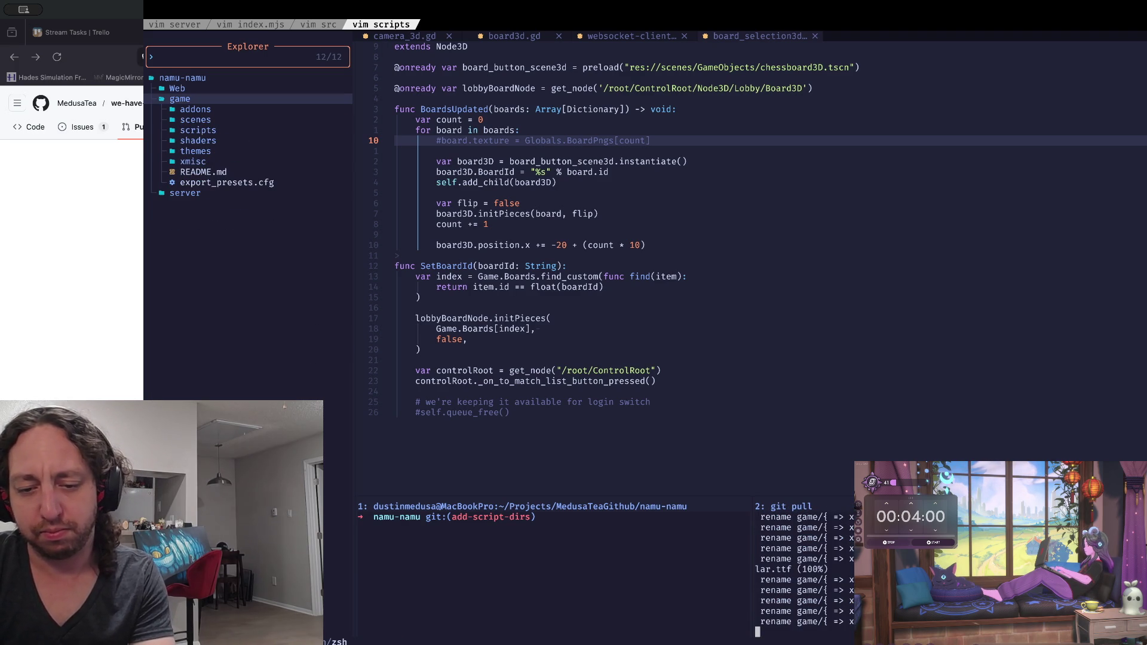
{"action": "key", "text": "ctrl+l"}
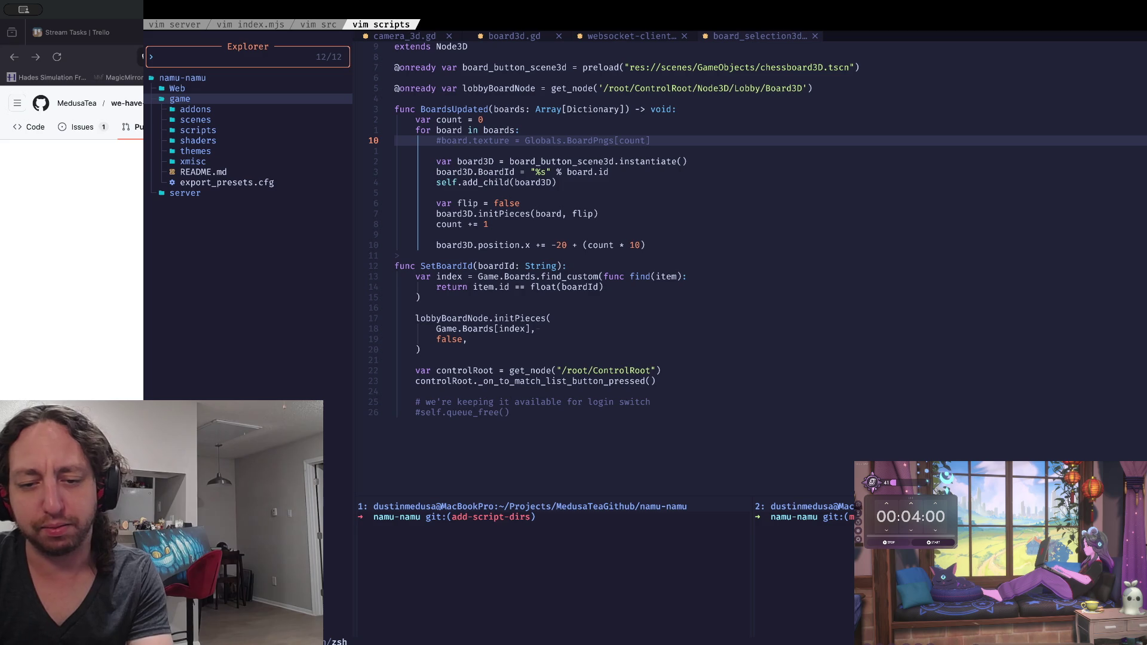
{"action": "type", "text": "git status"}
{"action": "key", "text": "Return"}
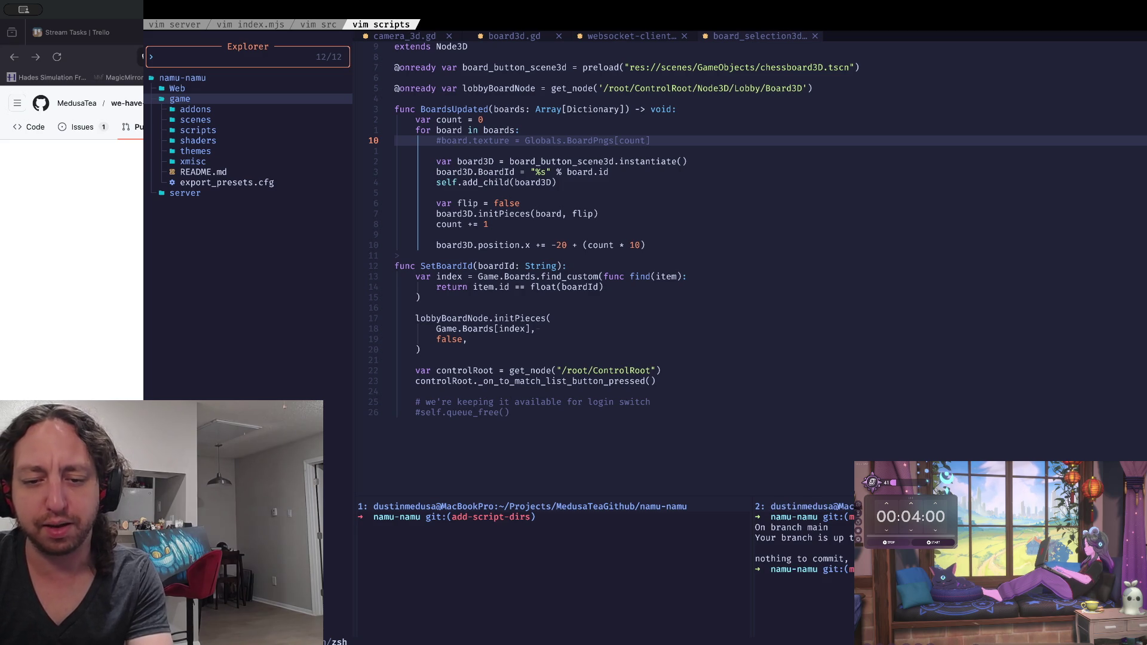
{"action": "key", "text": "Return"}
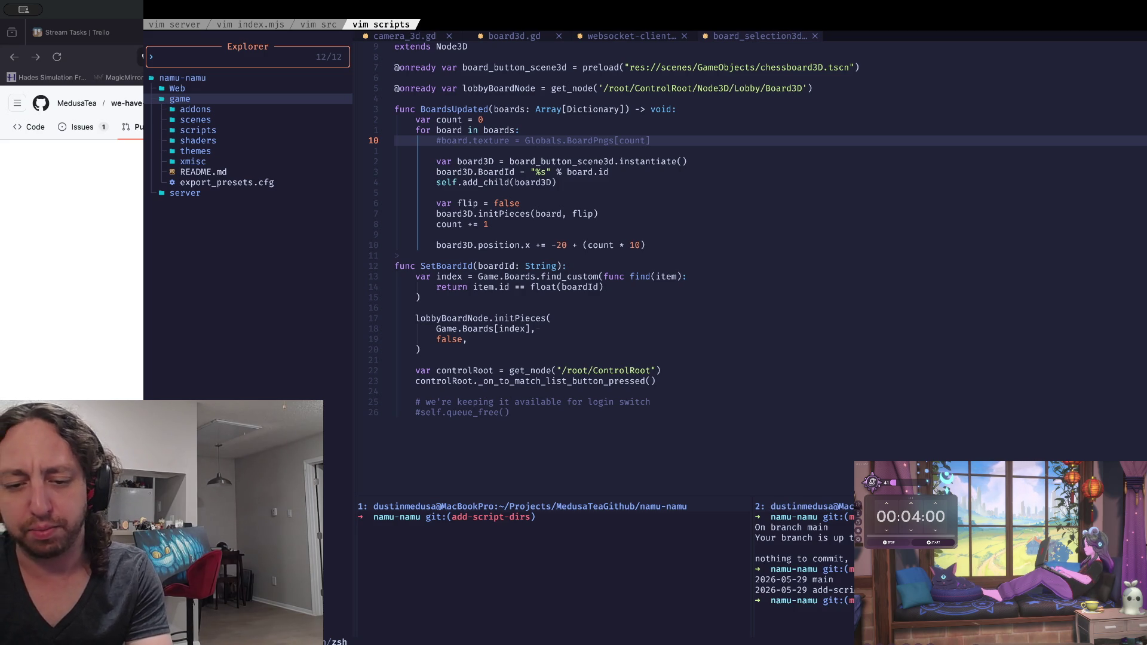
{"action": "key", "text": "Return"}
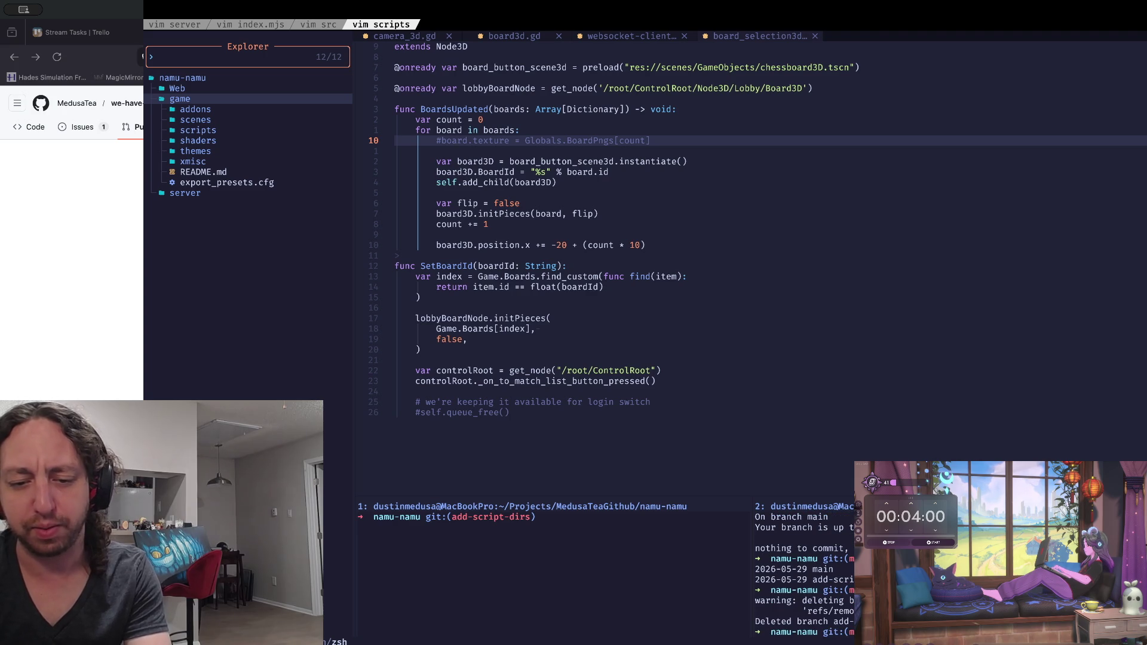
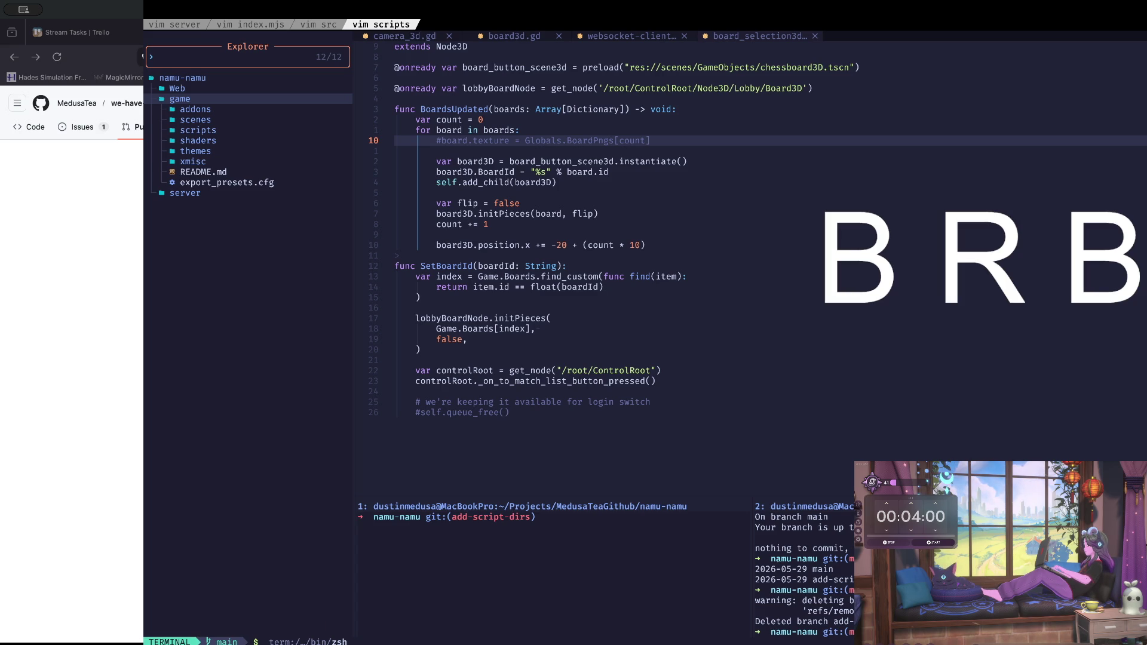
- Switch the Lofi Sessions avatar from the window seat to the Stretching activity
{"action": "mouse_move", "coordinate": [949, 623]}
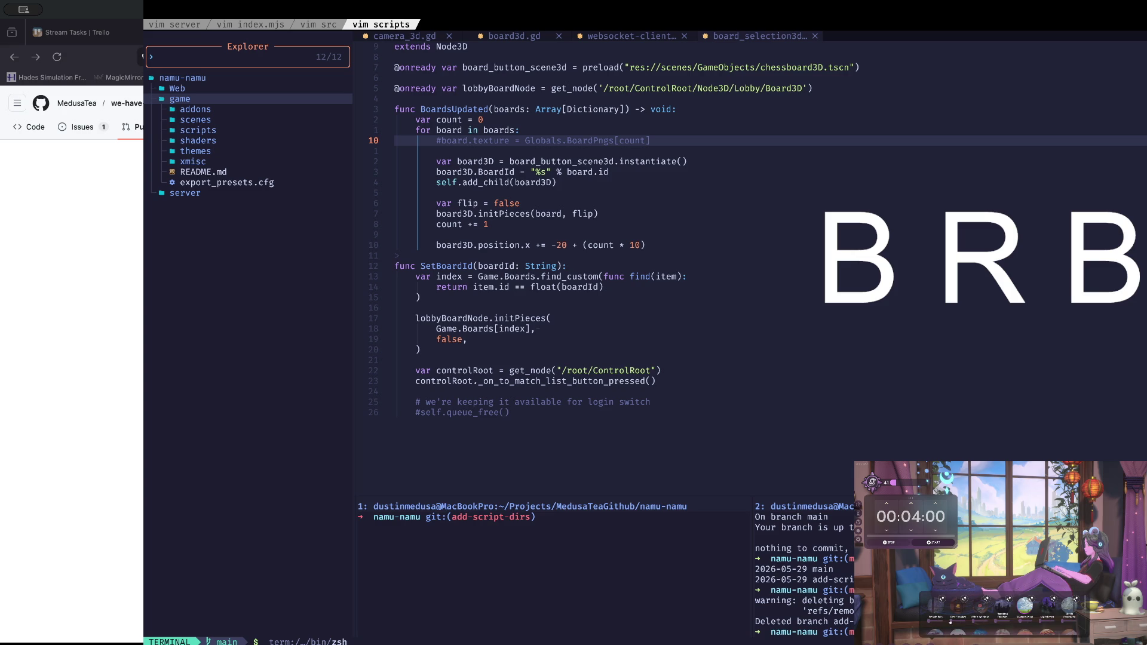
{"action": "left_click", "coordinate": [920, 624]}
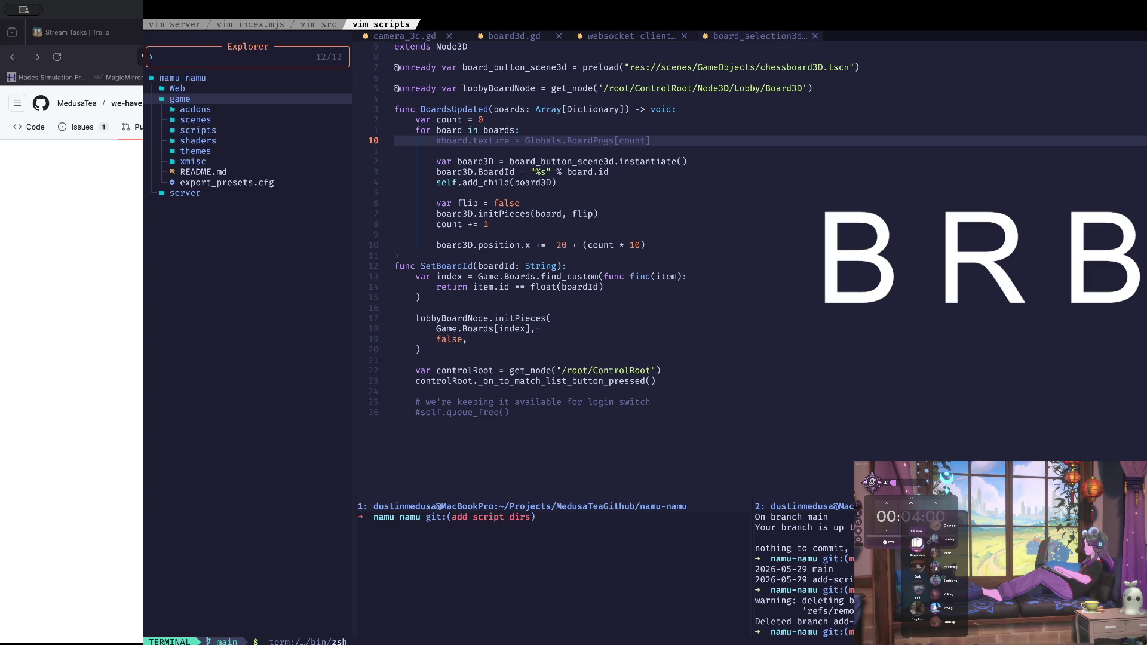
{"action": "left_click", "coordinate": [935, 580]}
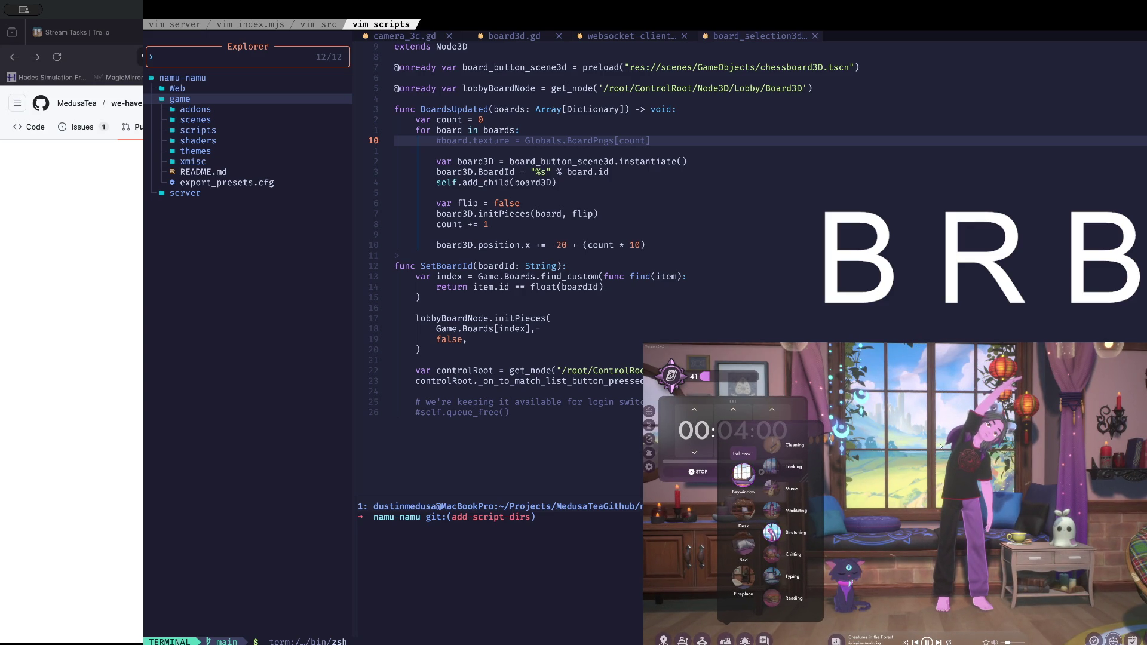
- Close the activity list and bring the Godot editor forward with its files-modified prompt
{"action": "left_click", "coordinate": [854, 441]}
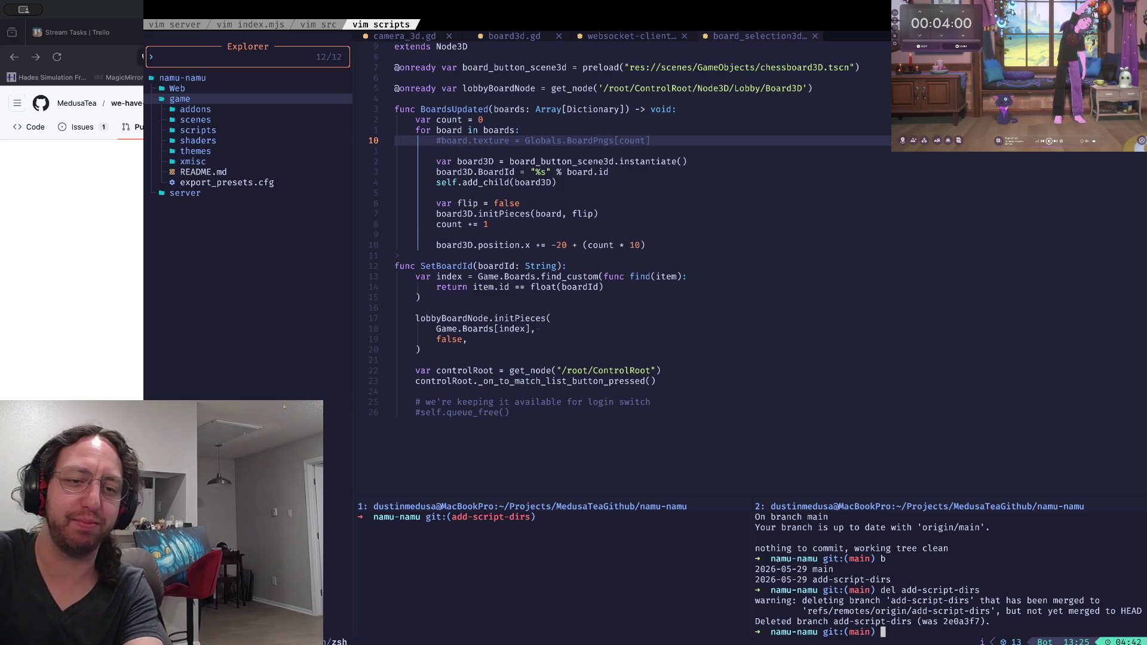
{"action": "key", "text": "super+Tab"}
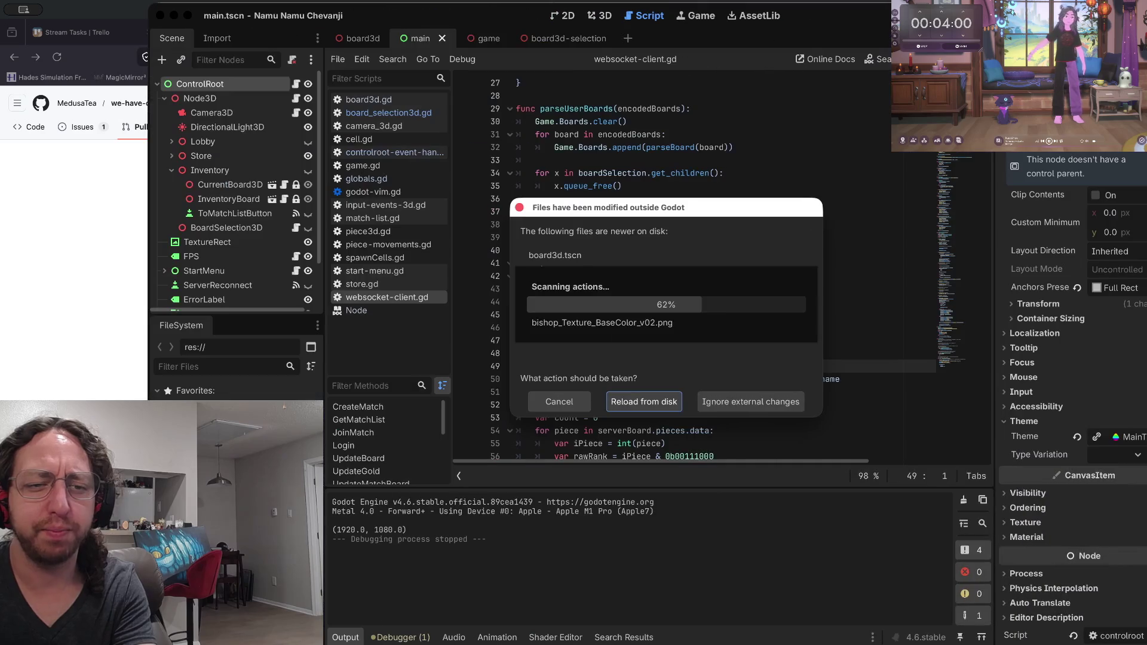
- Reload the modified files from disk, set the avatar to desk typing, and return to vim
{"action": "key", "text": "Return"}
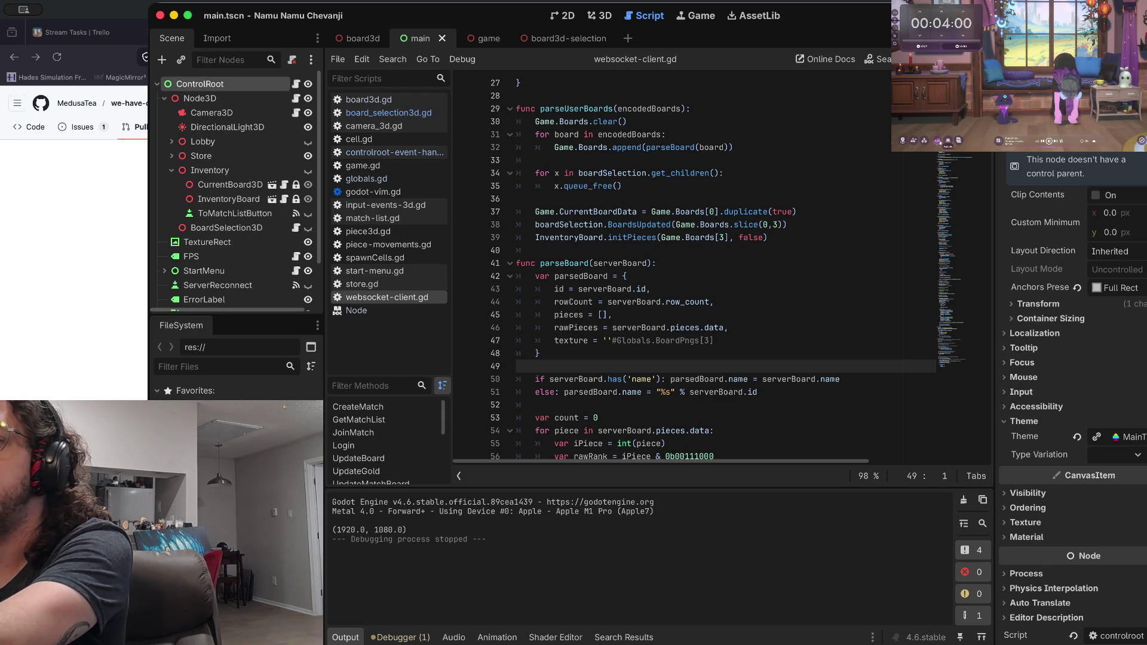
{"action": "left_click", "coordinate": [938, 142]}
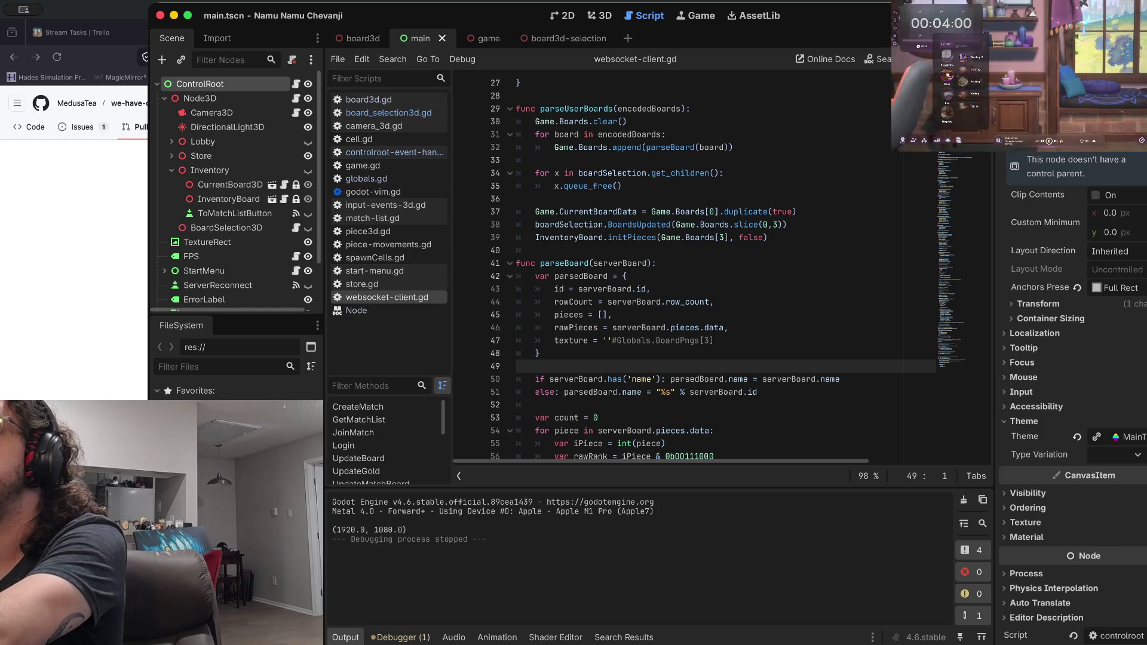
{"action": "left_click", "coordinate": [951, 70]}
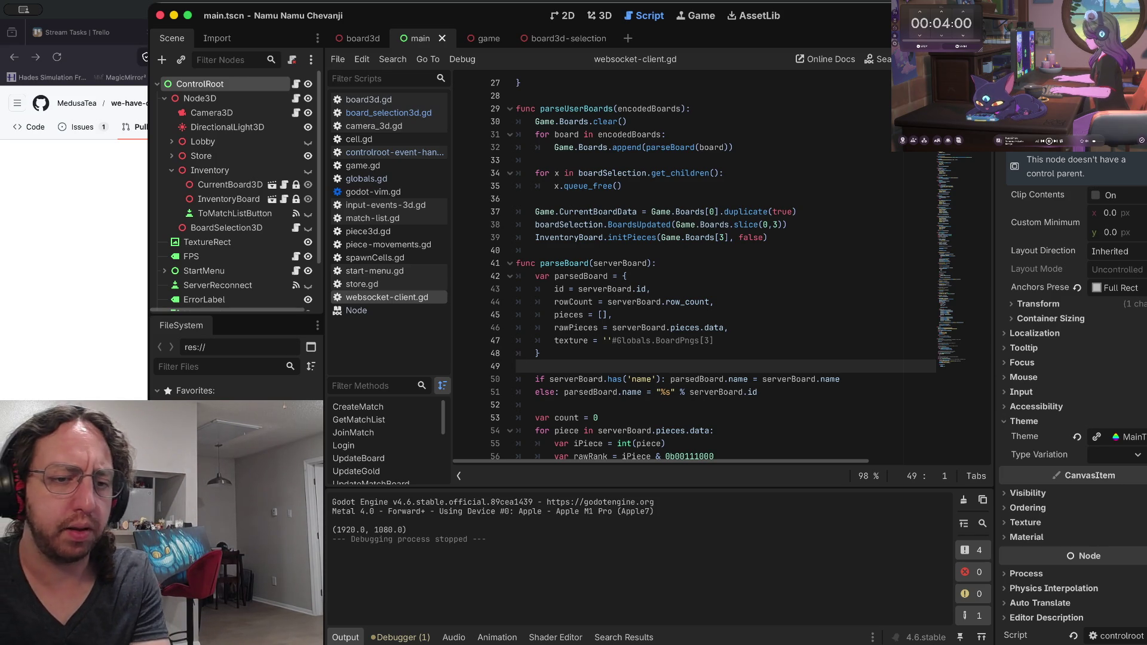
{"action": "key", "text": "super+Tab"}
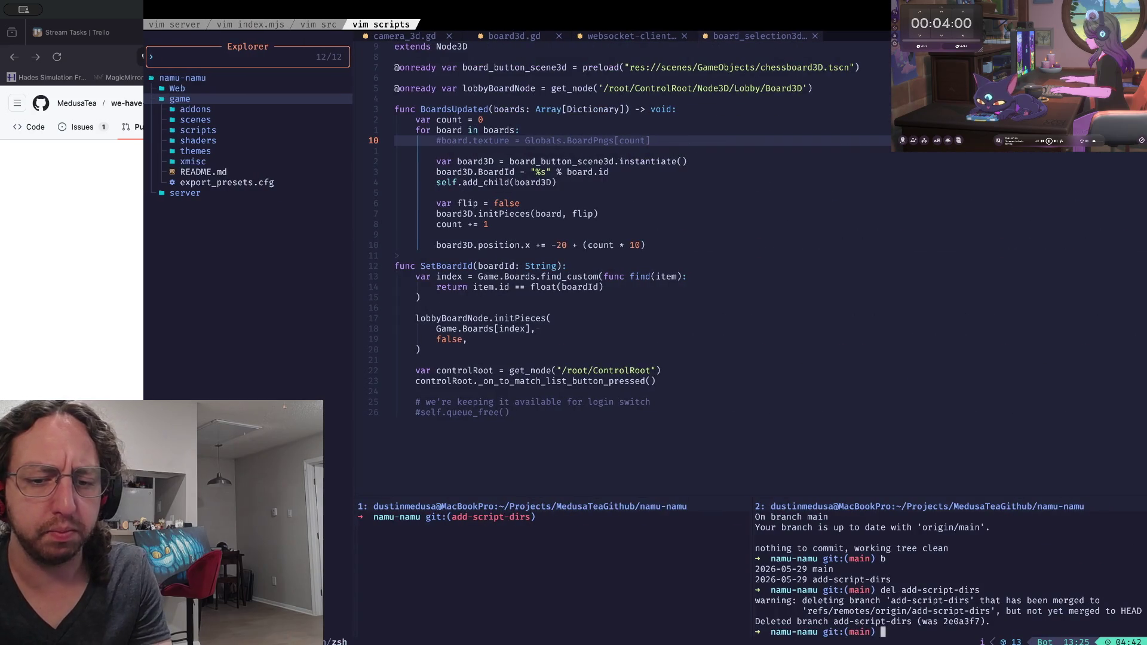
- Clear the main-branch shell pane and return focus to the vim editor split
{"action": "key", "text": "ctrl+l"}
{"action": "type", "text": "s"}
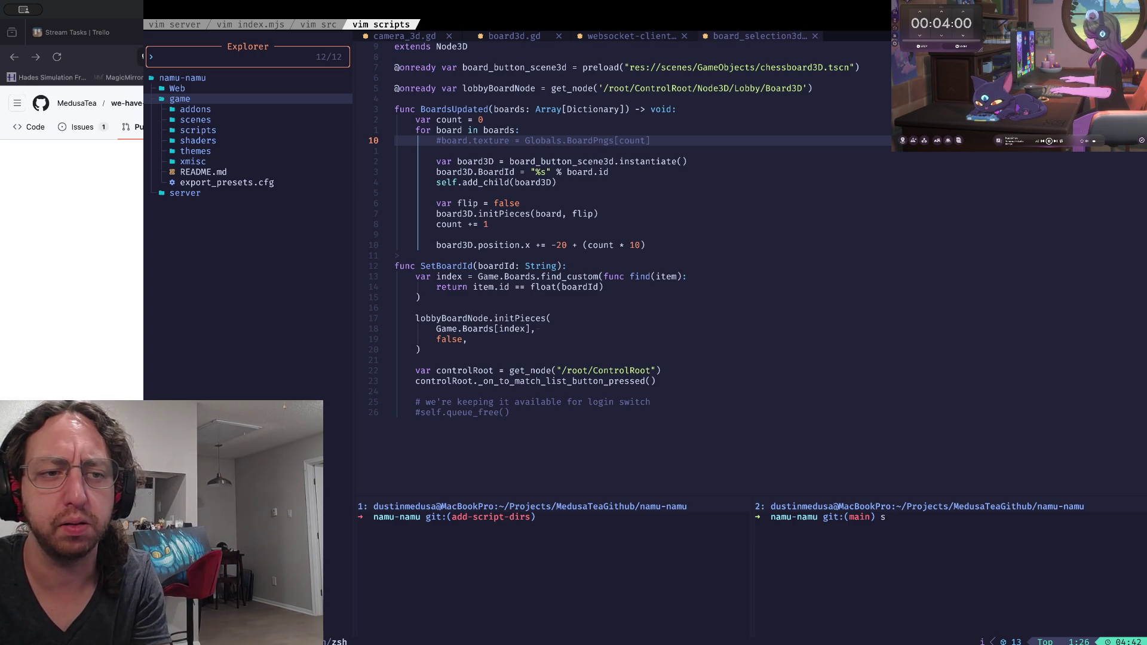
{"action": "key", "text": "ctrl+k"}
{"action": "key", "text": "b"}
- Move along line 10 to Globals.BoardPngs in the commented-out board texture assignment
{"action": "key", "text": "w"}
{"action": "key", "text": "W"}
{"action": "key", "text": "w"}
{"action": "key", "text": "w"}
{"action": "key", "text": "w"}
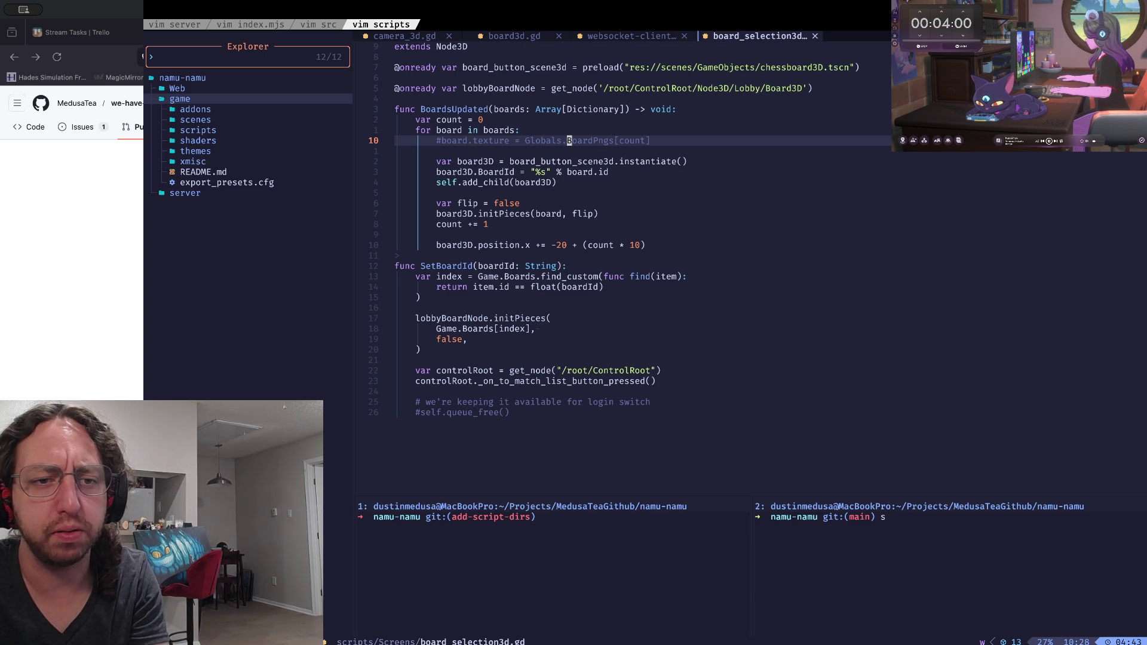
{"action": "key", "text": "b"}
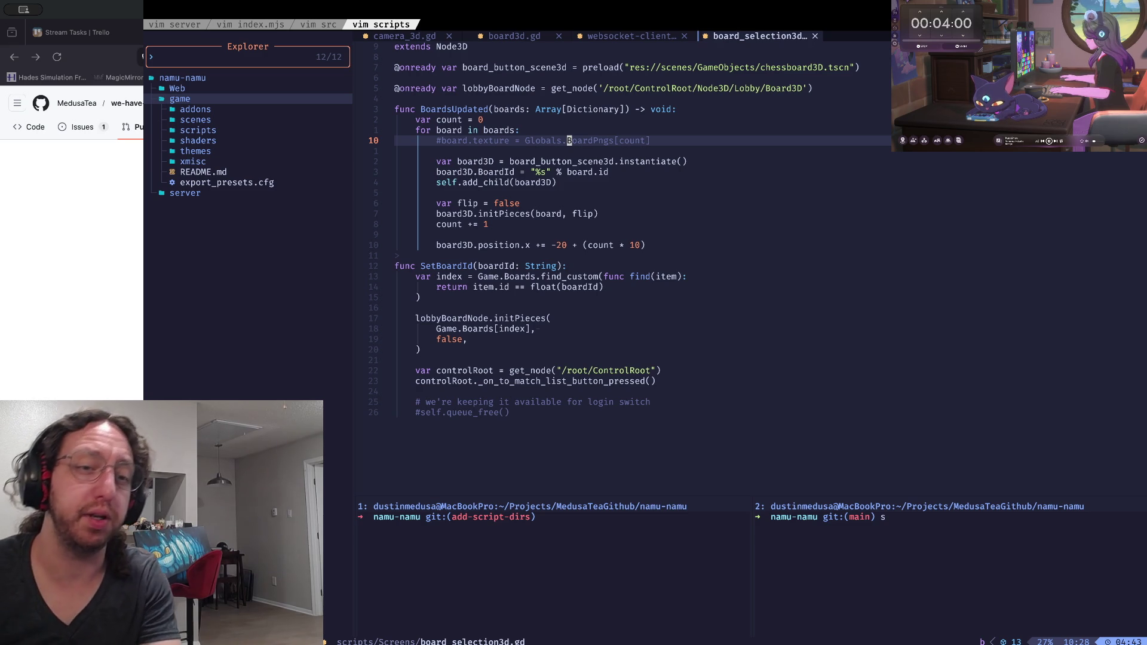
{"action": "key", "text": "b"}
{"action": "key", "text": "b"}
{"action": "key", "text": "w"}
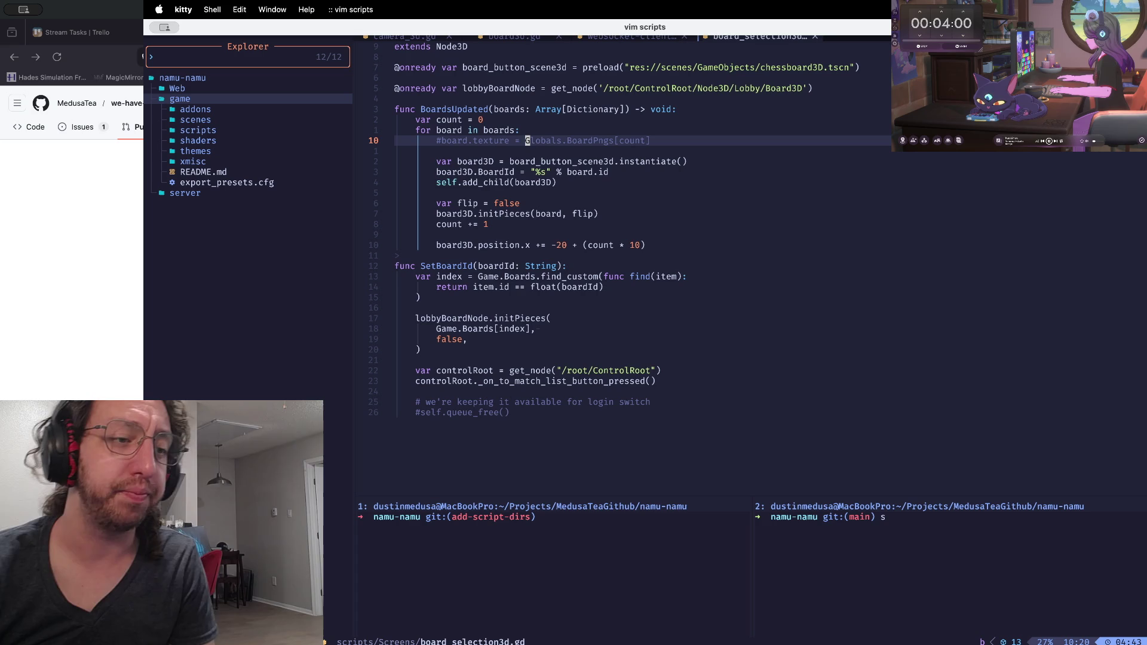
{"action": "left_click", "coordinate": [213, 130]}
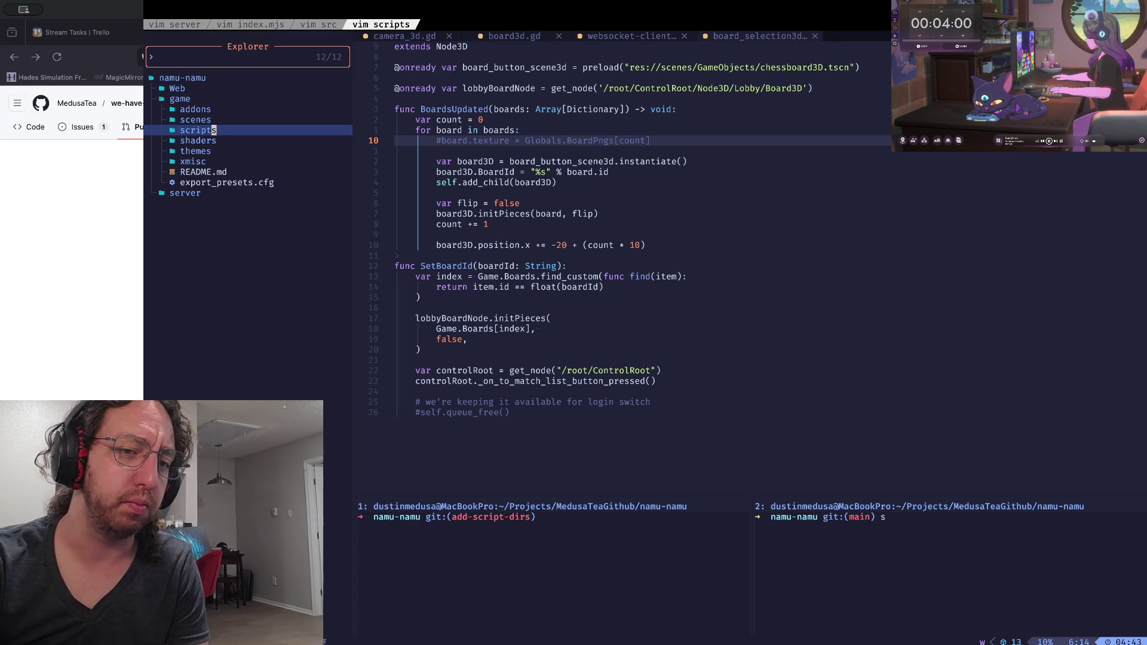
- Step back and forth across BoardPngs on the commented board_selection3d.gd line
{"action": "left_click", "coordinate": [569, 141]}
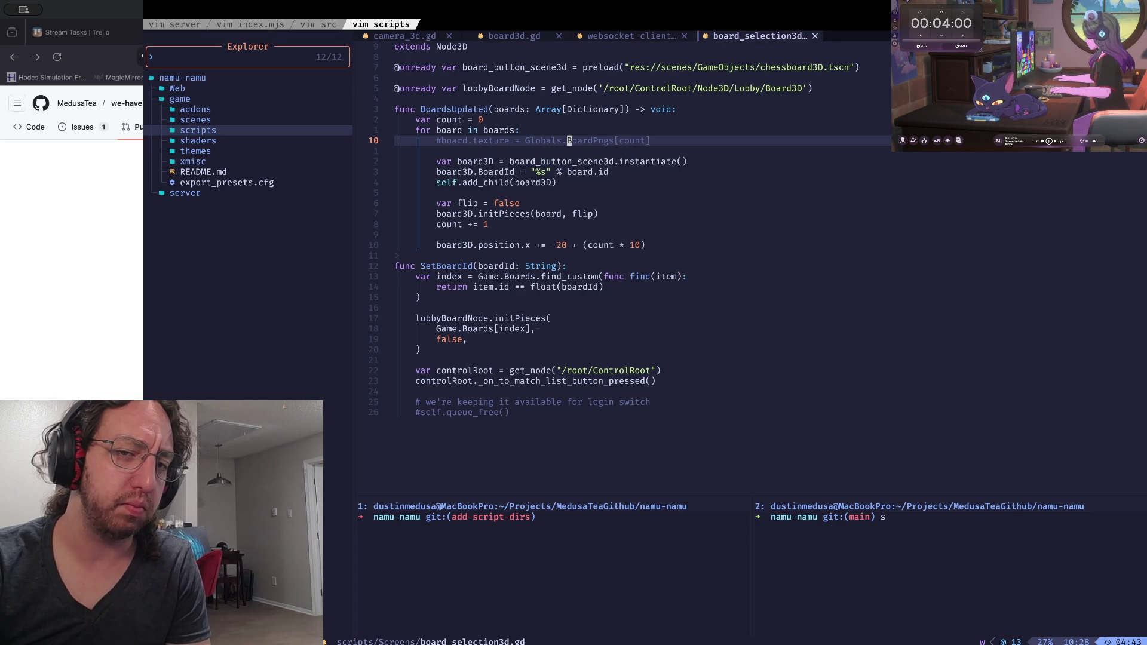
{"action": "key", "text": "w"}
{"action": "key", "text": "b"}
{"action": "key", "text": "w"}
{"action": "key", "text": "b"}
{"action": "key", "text": "w"}
{"action": "key", "text": "b"}
{"action": "key", "text": "w"}
{"action": "key", "text": "b"}
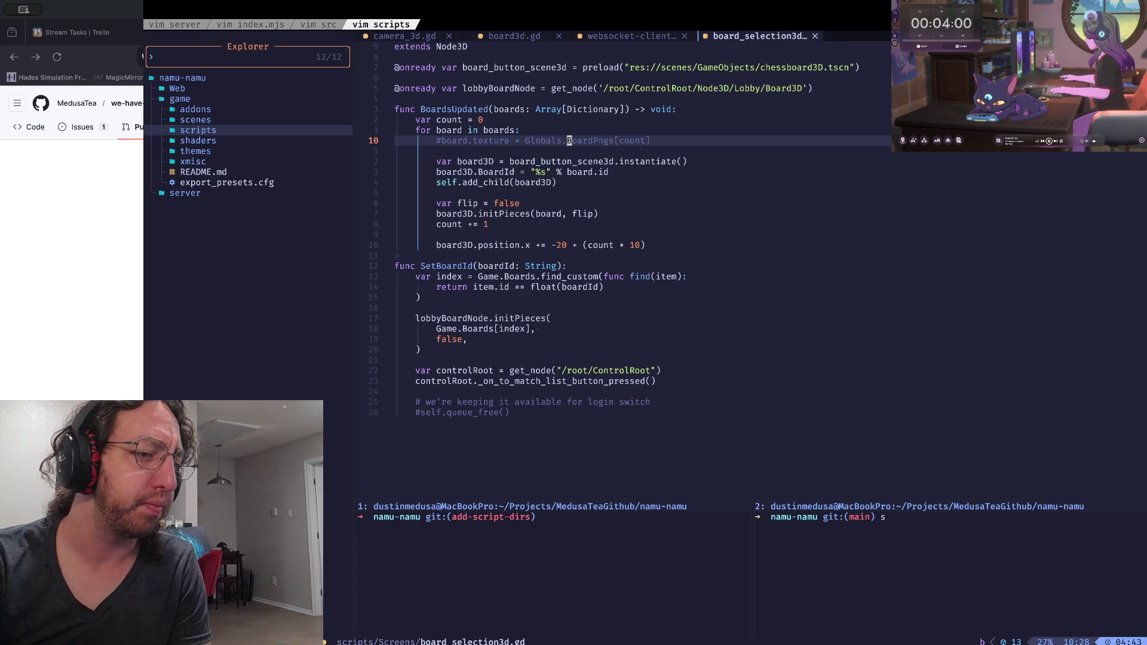
- Browse the top-level project folders (addons, scripts, shaders, themes, xmisc) and settle on scripts
{"action": "left_click", "coordinate": [195, 151]}
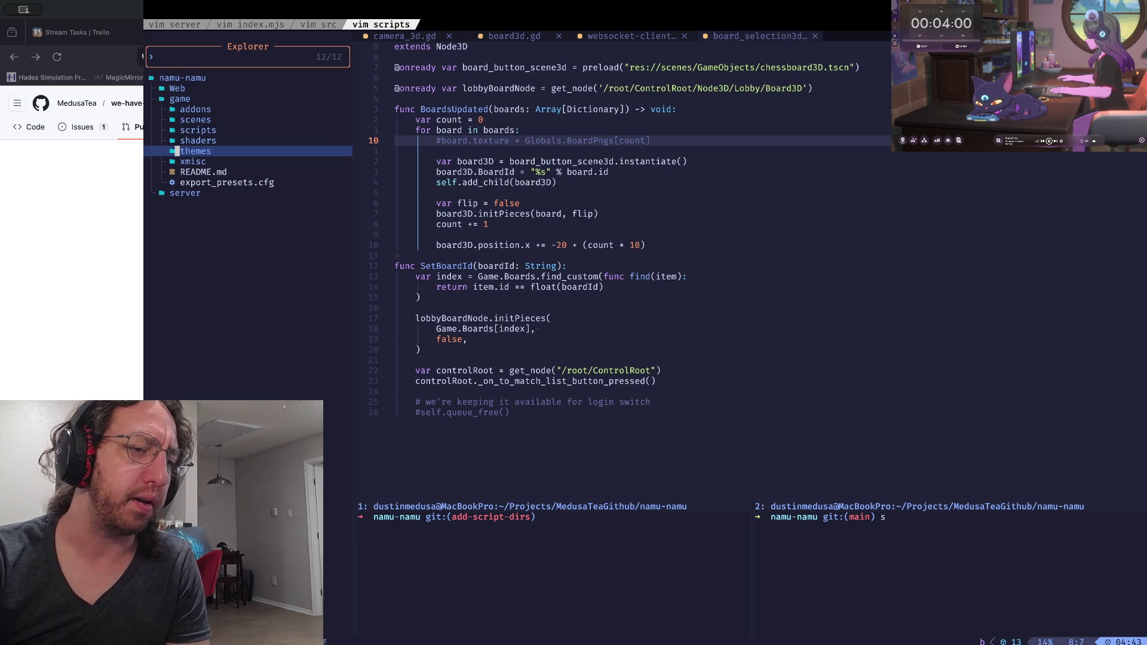
{"action": "key", "text": "k"}
{"action": "key", "text": "k"}
{"action": "key", "text": "k"}
{"action": "key", "text": "j"}
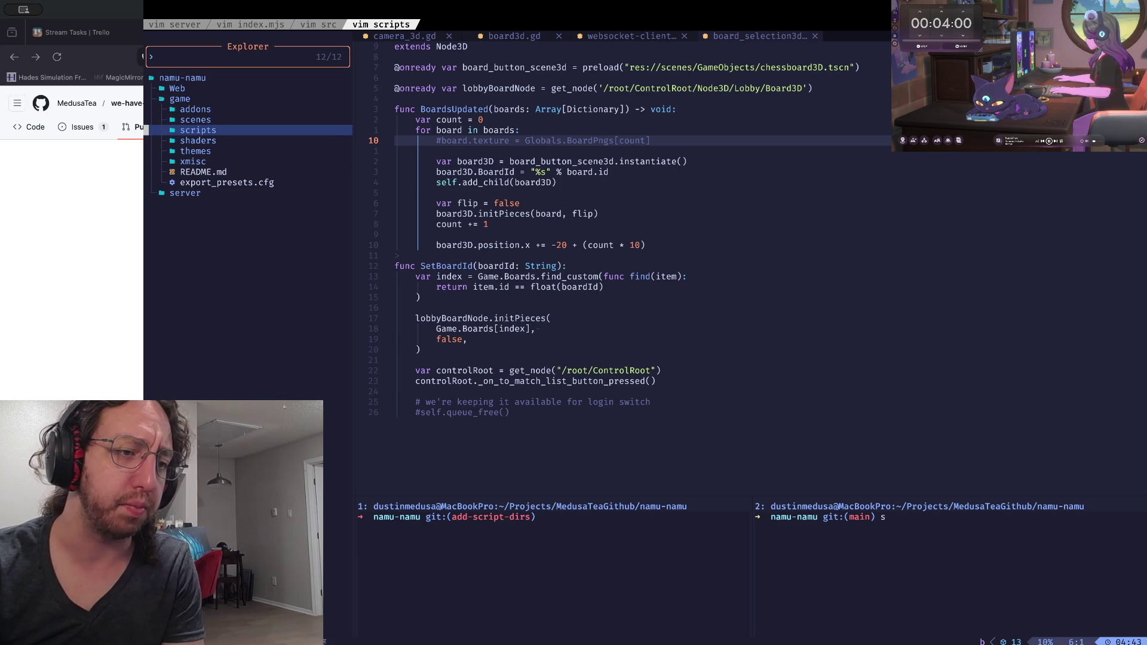
{"action": "key", "text": "j"}
{"action": "key", "text": "j"}
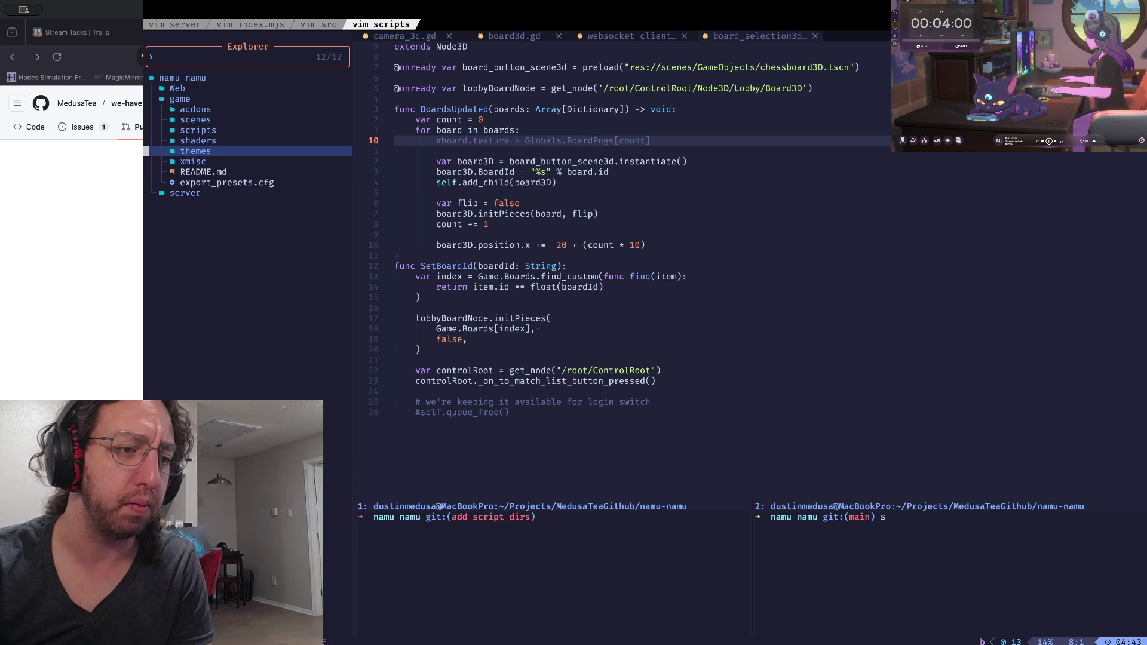
{"action": "key", "text": "j"}
{"action": "key", "text": "j"}
{"action": "key", "text": "k"}
{"action": "key", "text": "k"}
{"action": "key", "text": "k"}
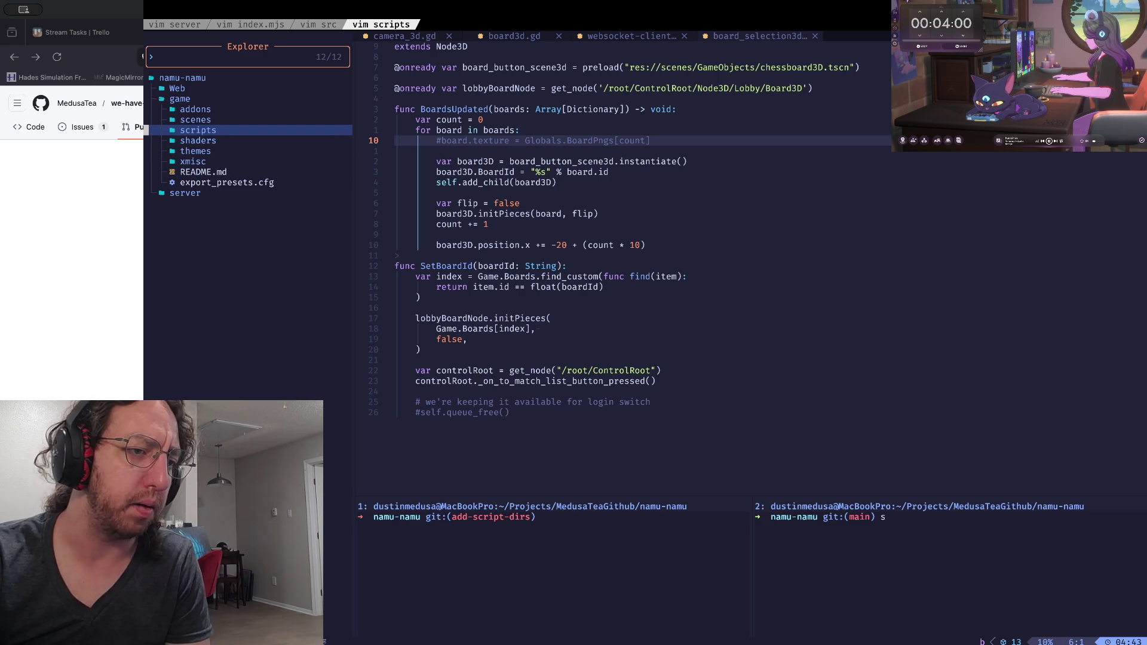
{"action": "key", "text": "k"}
{"action": "key", "text": "k"}
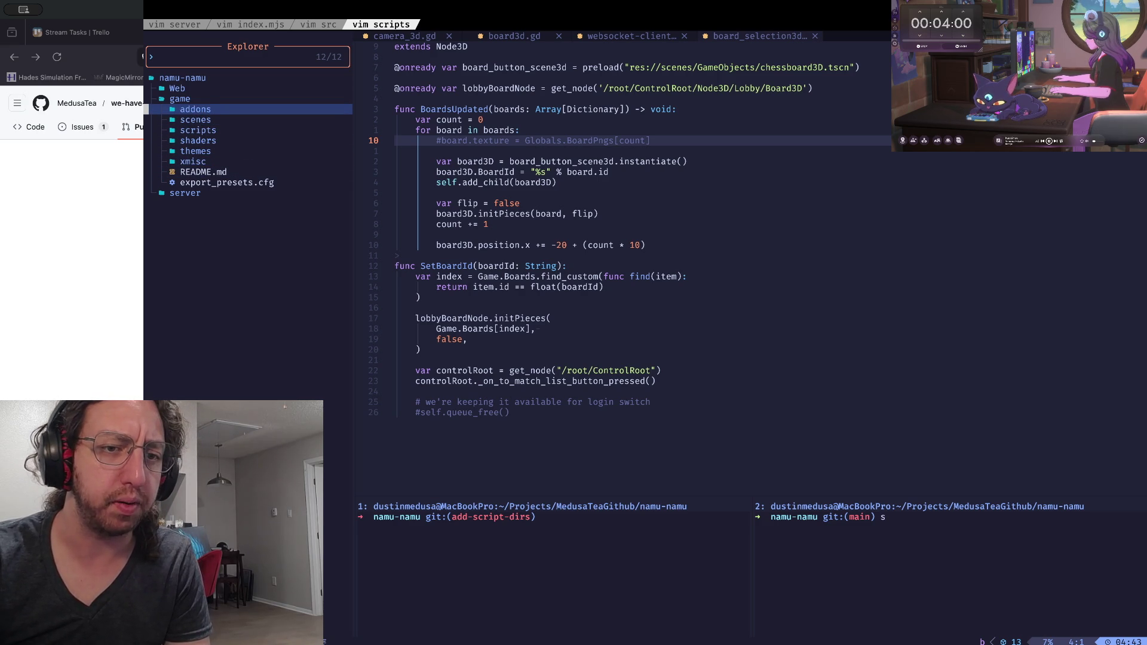
{"action": "key", "text": "j"}
{"action": "key", "text": "j"}
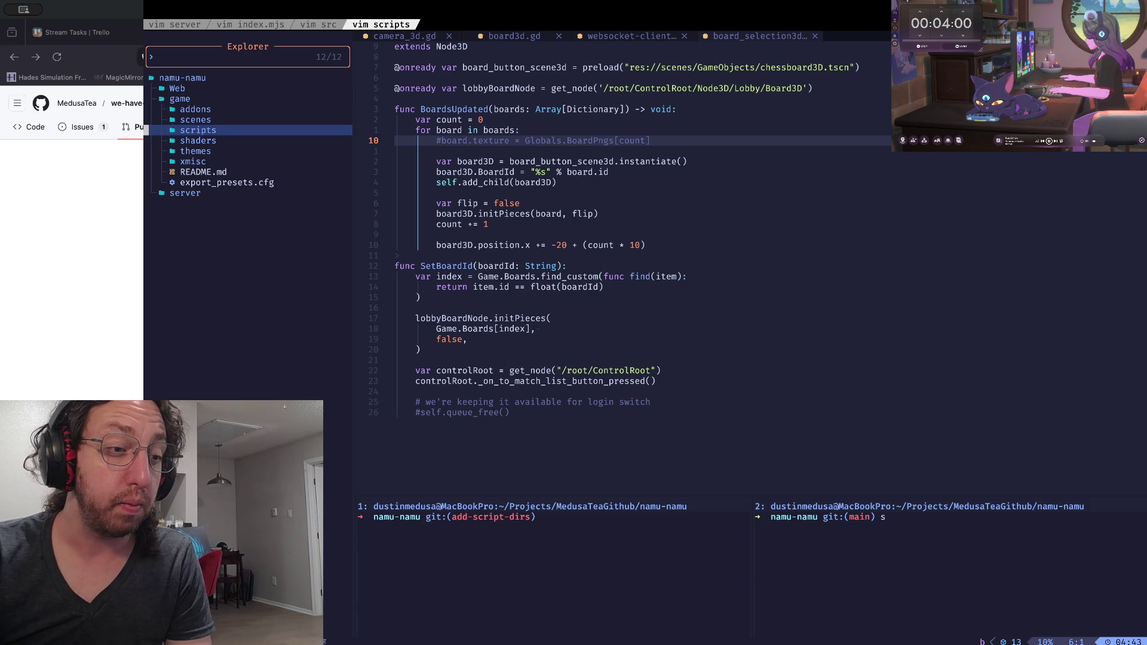
{"action": "key", "text": "j"}
{"action": "key", "text": "j"}
{"action": "key", "text": "j"}
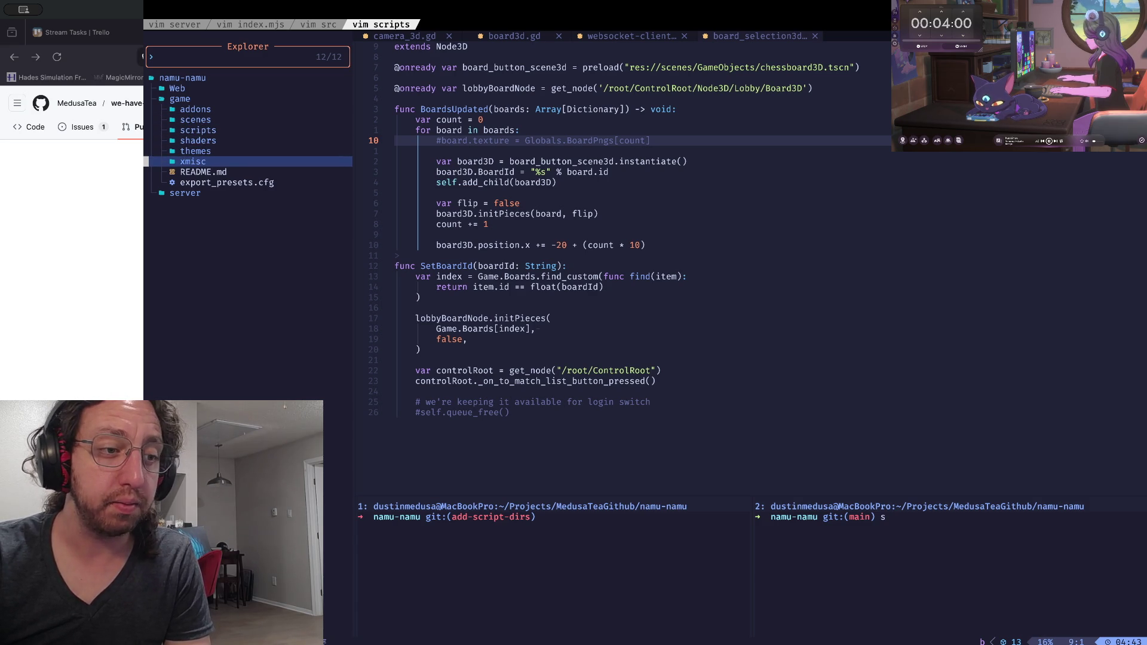
{"action": "key", "text": "k"}
{"action": "key", "text": "k"}
{"action": "key", "text": "k"}
- Expand scripts, GameObjects and Util, stepping down past Input and Network to globals.gd
{"action": "key", "text": "l"}
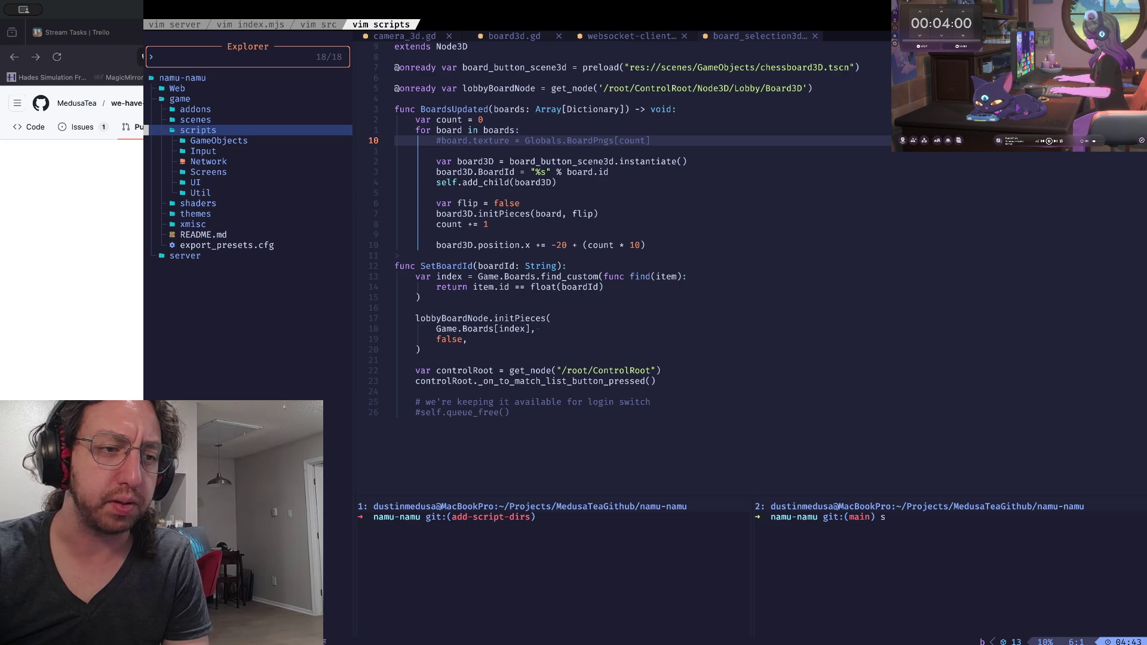
{"action": "key", "text": "j"}
{"action": "key", "text": "j"}
{"action": "key", "text": "j"}
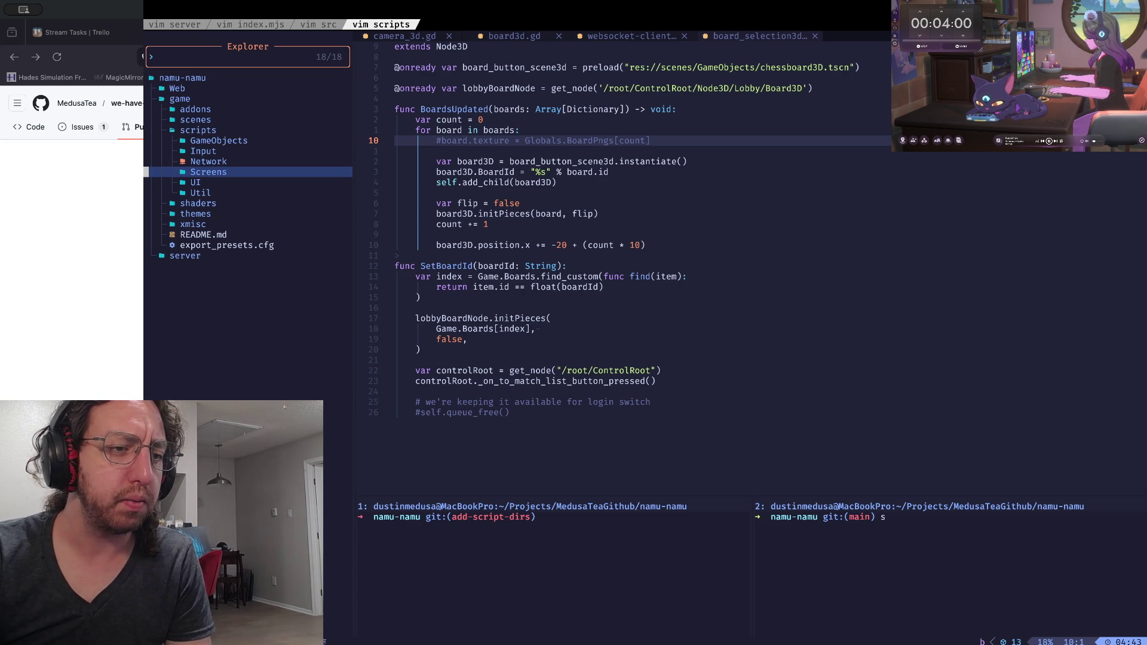
{"action": "key", "text": "k"}
{"action": "key", "text": "k"}
{"action": "key", "text": "j"}
{"action": "key", "text": "j"}
{"action": "key", "text": "j"}
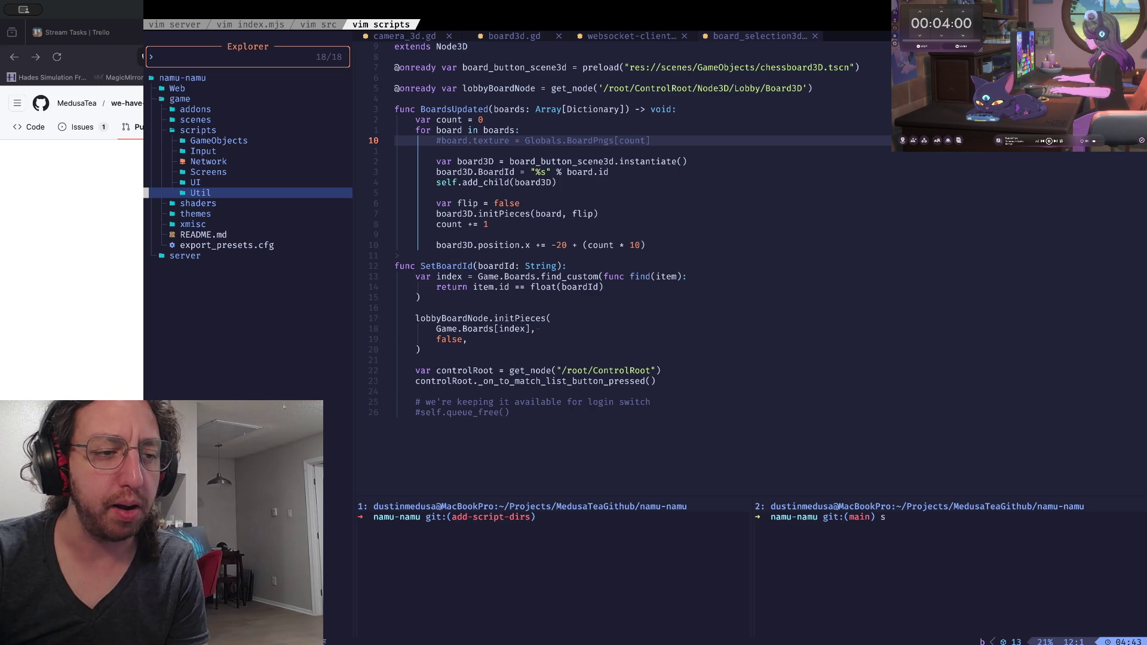
{"action": "key", "text": "k"}
{"action": "key", "text": "k"}
{"action": "key", "text": "k"}
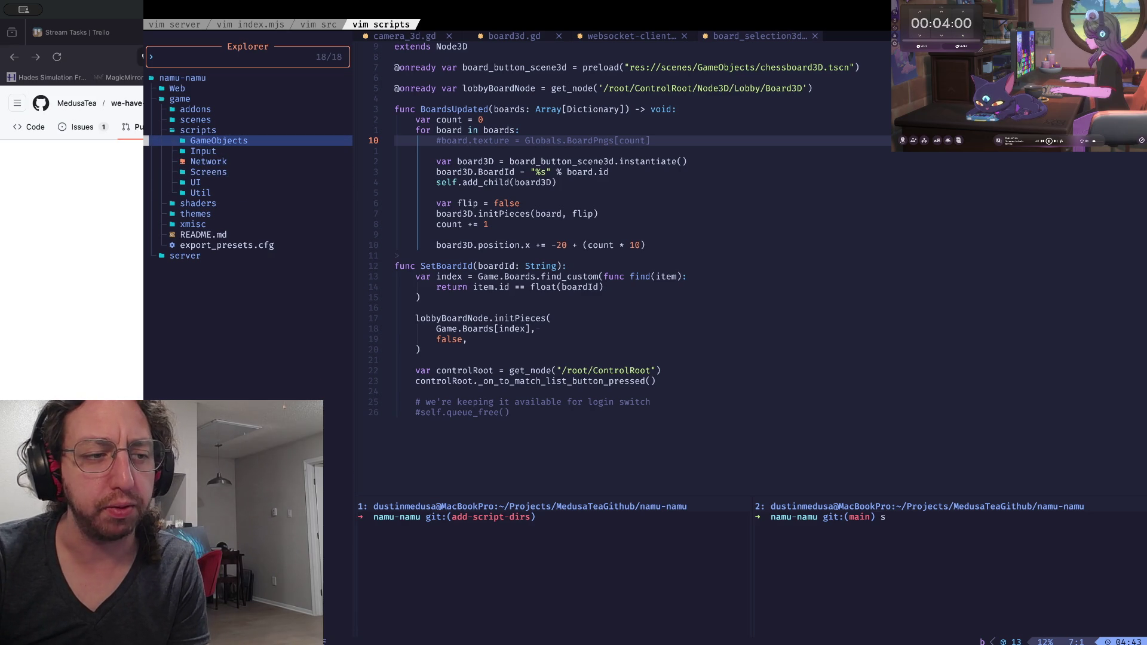
{"action": "key", "text": "l"}
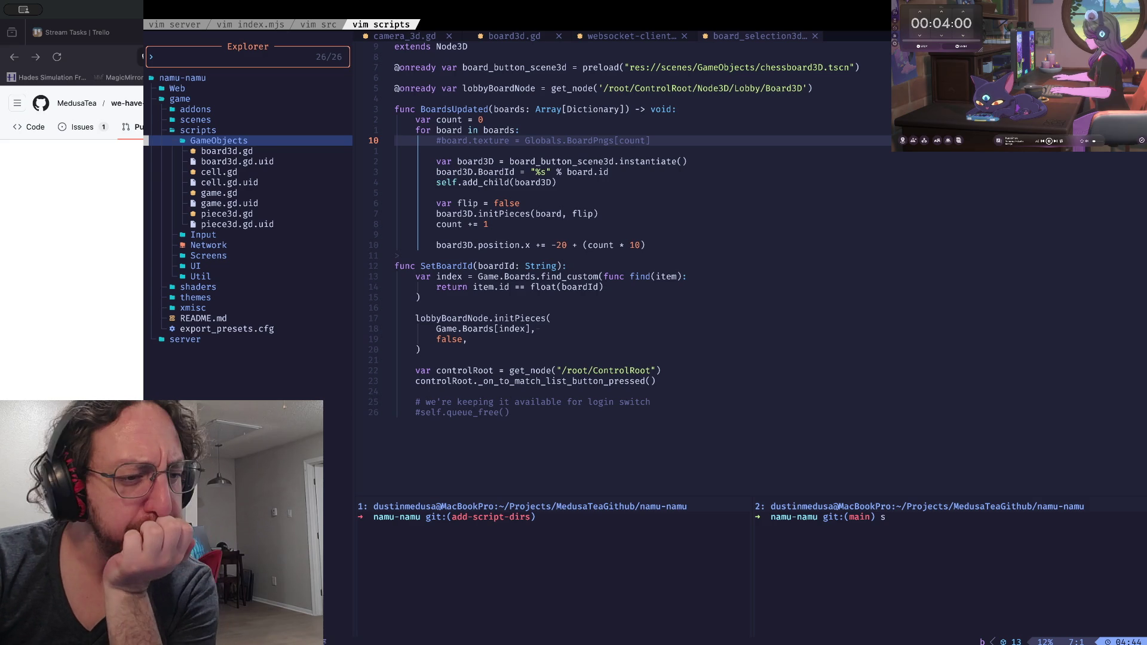
{"action": "key", "text": "j"}
{"action": "key", "text": "j"}
{"action": "key", "text": "j"}
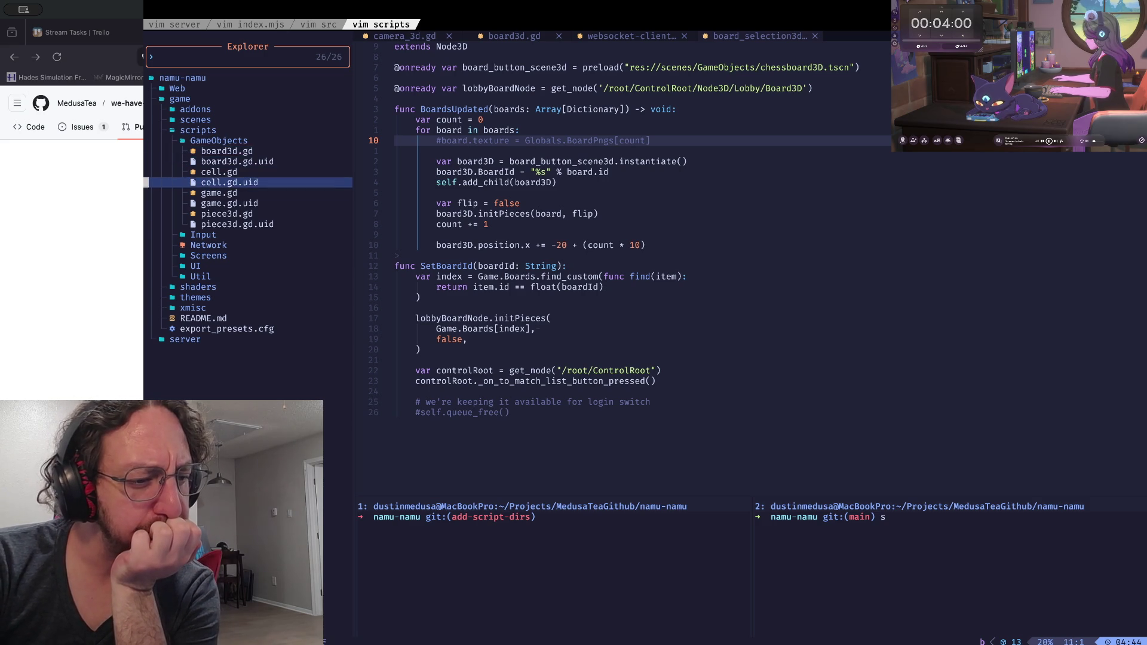
{"action": "key", "text": "j"}
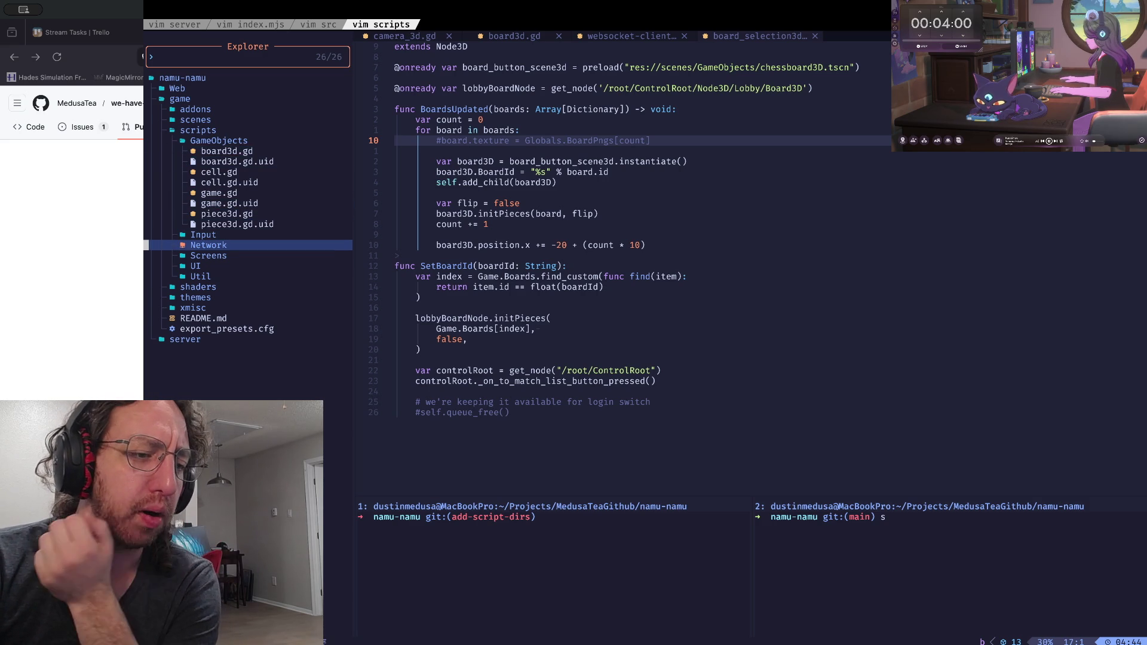
{"action": "key", "text": "j"}
{"action": "key", "text": "j"}
{"action": "key", "text": "j"}
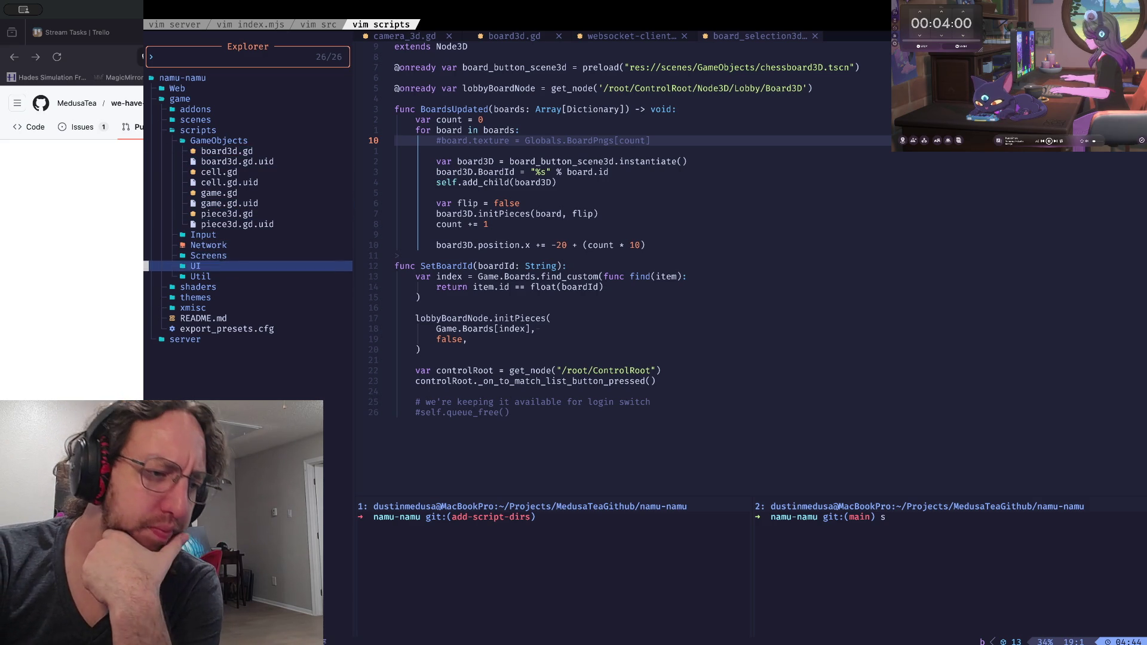
{"action": "key", "text": "l"}
{"action": "key", "text": "j"}
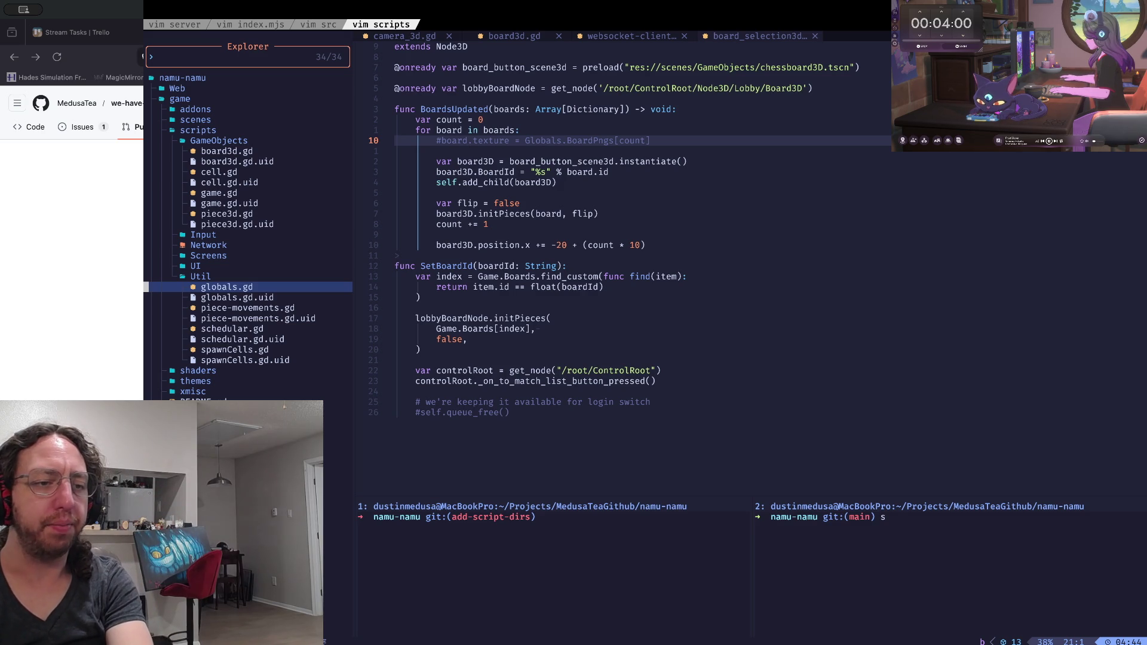
- Open globals.gd and review its PieceSetsPath, AssetPath lines and LoadTextures rank loop
{"action": "key", "text": "Return"}
{"action": "key", "text": "j"}
{"action": "key", "text": "j"}
{"action": "key", "text": "j"}
{"action": "key", "text": "w"}
{"action": "key", "text": "w"}
{"action": "key", "text": "w"}
{"action": "key", "text": "w"}
{"action": "key", "text": "g"}
{"action": "key", "text": "g"}
{"action": "key", "text": "j"}
{"action": "key", "text": "j"}
{"action": "key", "text": "j"}
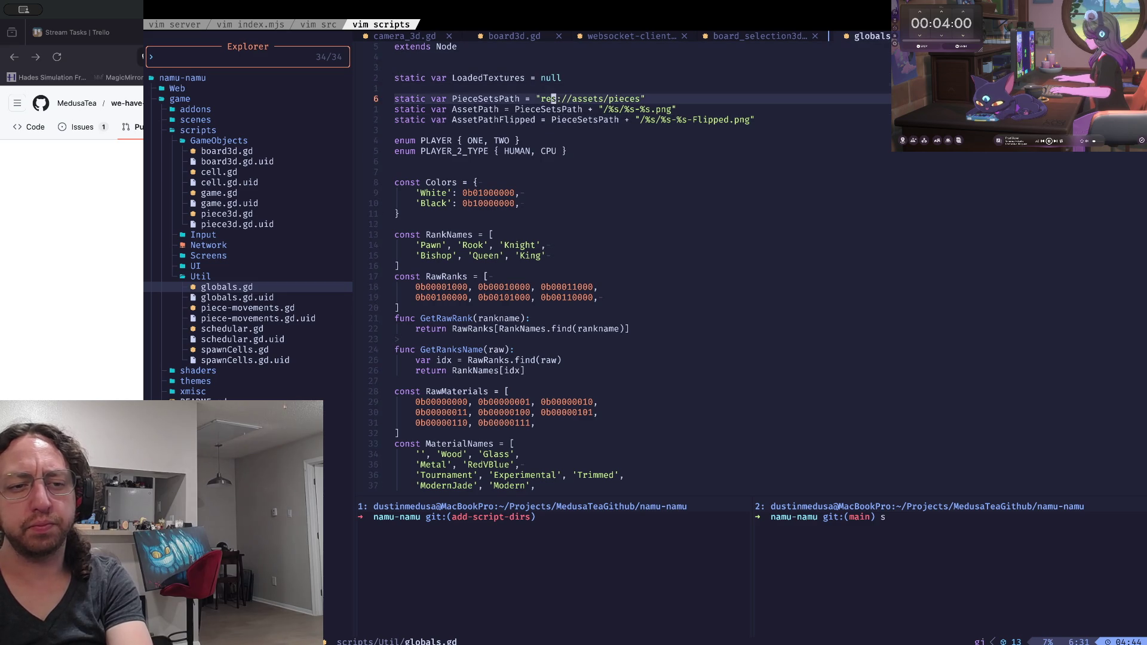
{"action": "key", "text": "j"}
{"action": "key", "text": "j"}
{"action": "key", "text": "j"}
{"action": "key", "text": "j"}
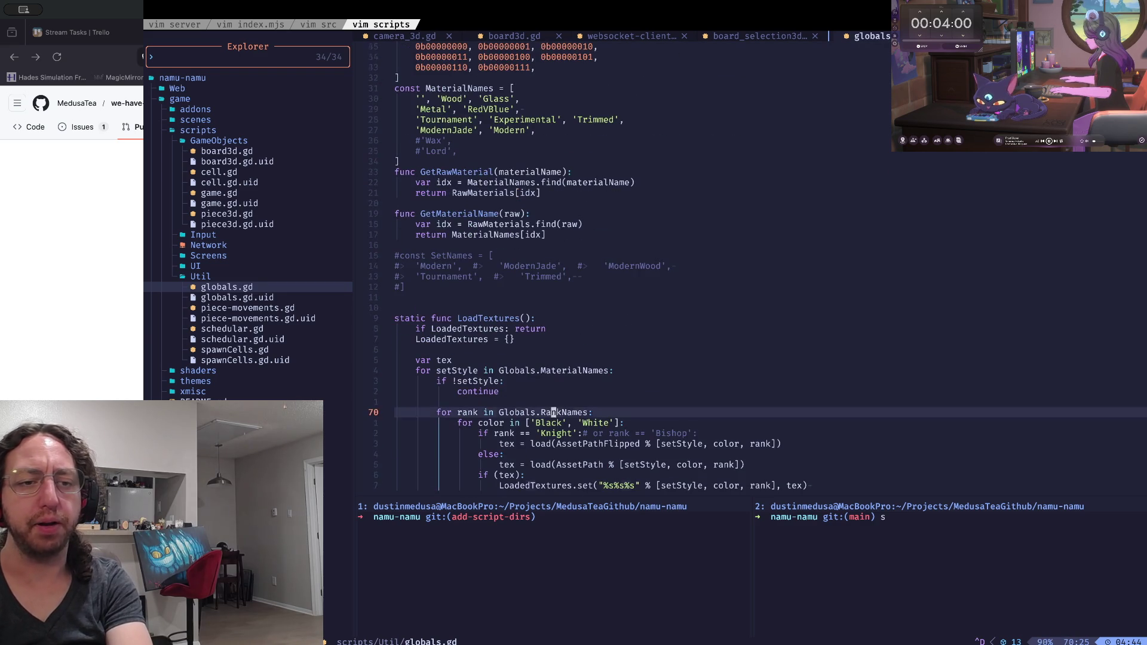
{"action": "key", "text": "k"}
{"action": "key", "text": "k"}
{"action": "key", "text": "k"}
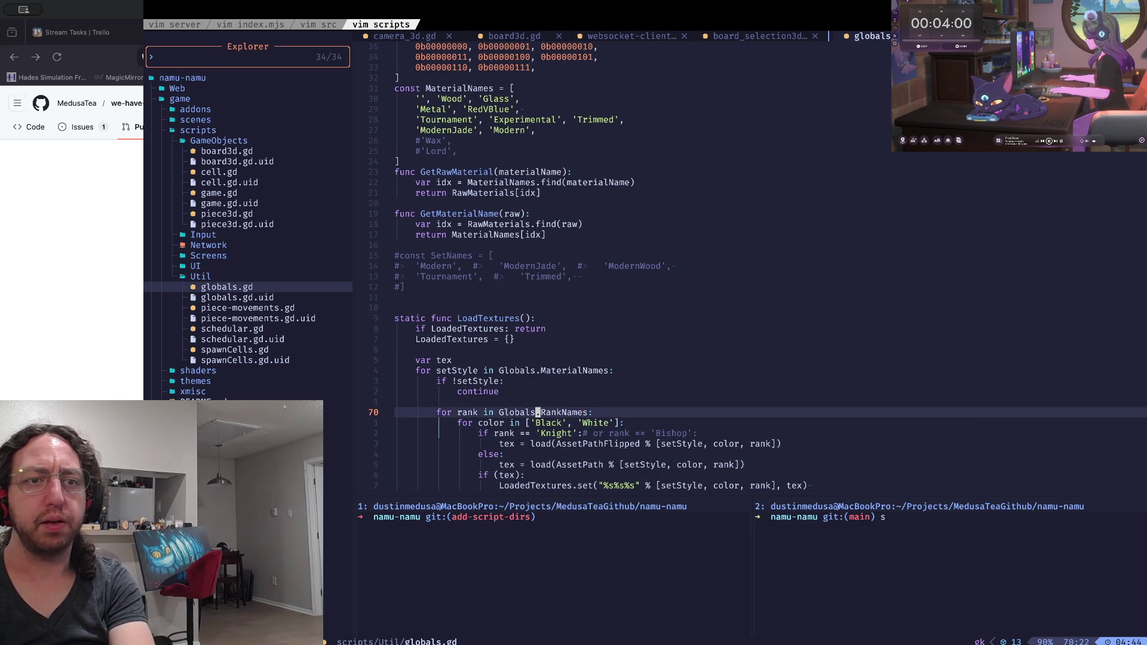
{"action": "key", "text": "ctrl+Tab"}
{"action": "key", "text": "ctrl+Tab"}
{"action": "key", "text": "super+Tab"}
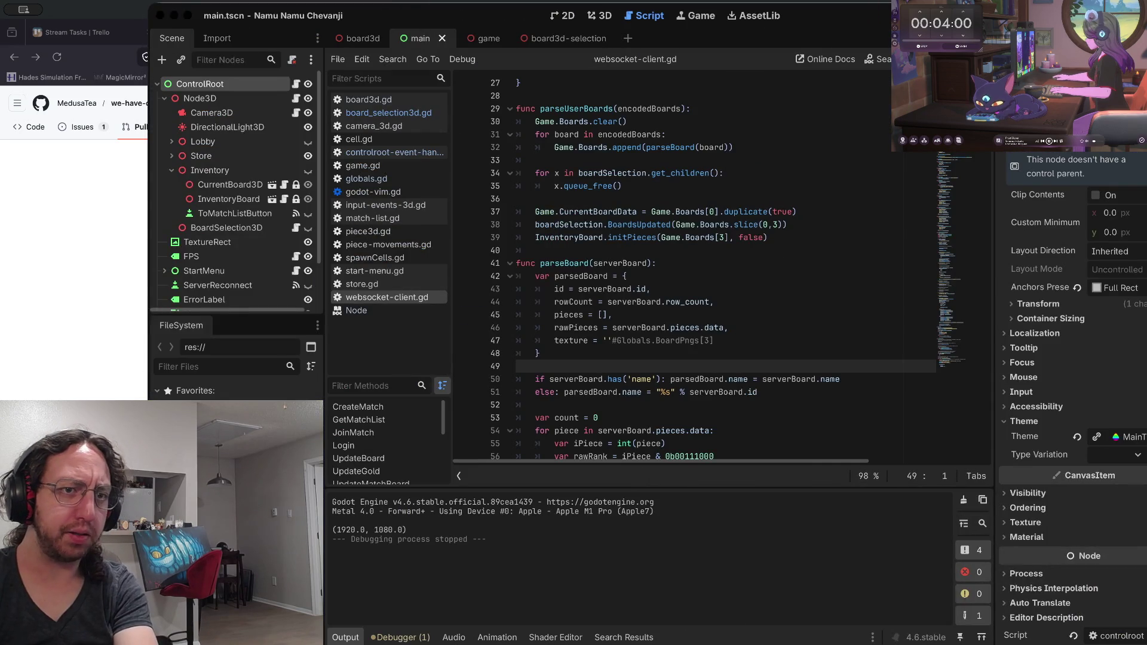
- Quit vim with :q and exit the namu-namu scripts shell session
{"action": "key", "text": "super+Tab"}
{"action": "key", "text": "ctrl+Tab"}
{"action": "key", "text": "ctrl+Tab"}
{"action": "type", "text": ":q"}
{"action": "key", "text": "Return"}
{"action": "type", "text": "exit"}
{"action": "key", "text": "Return"}
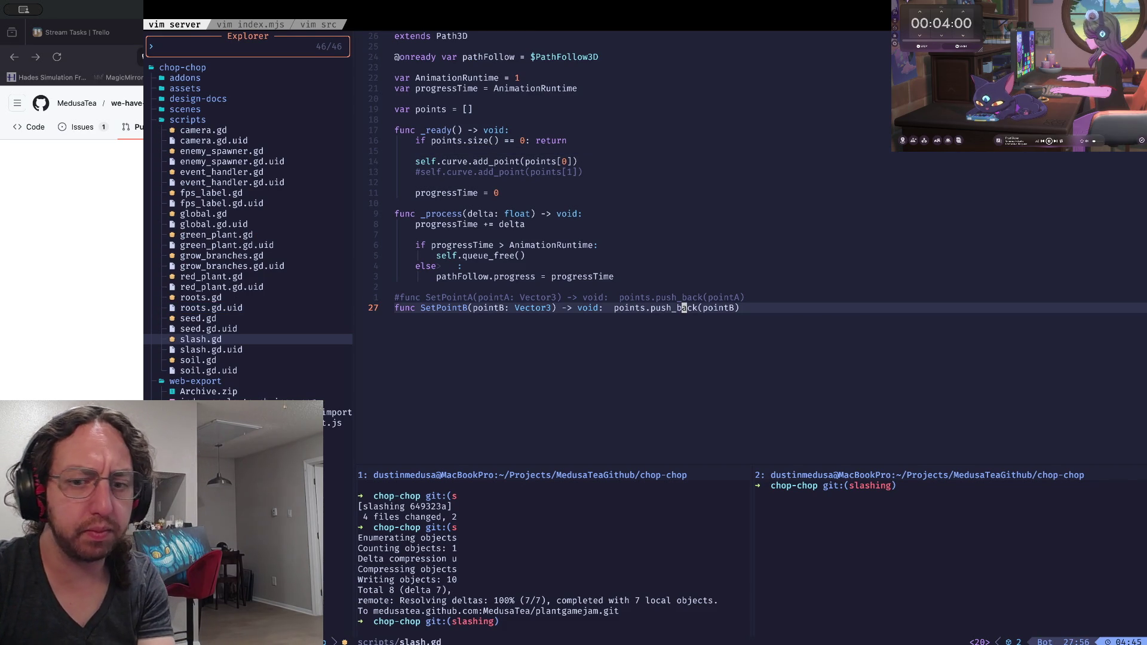
- Remove a stray character in the server session, then focus overlay main.js in avatar-overlay-extension
{"action": "key", "text": "ctrl+Tab"}
{"action": "key", "text": "BackSpace"}
{"action": "key", "text": "ctrl+Tab"}
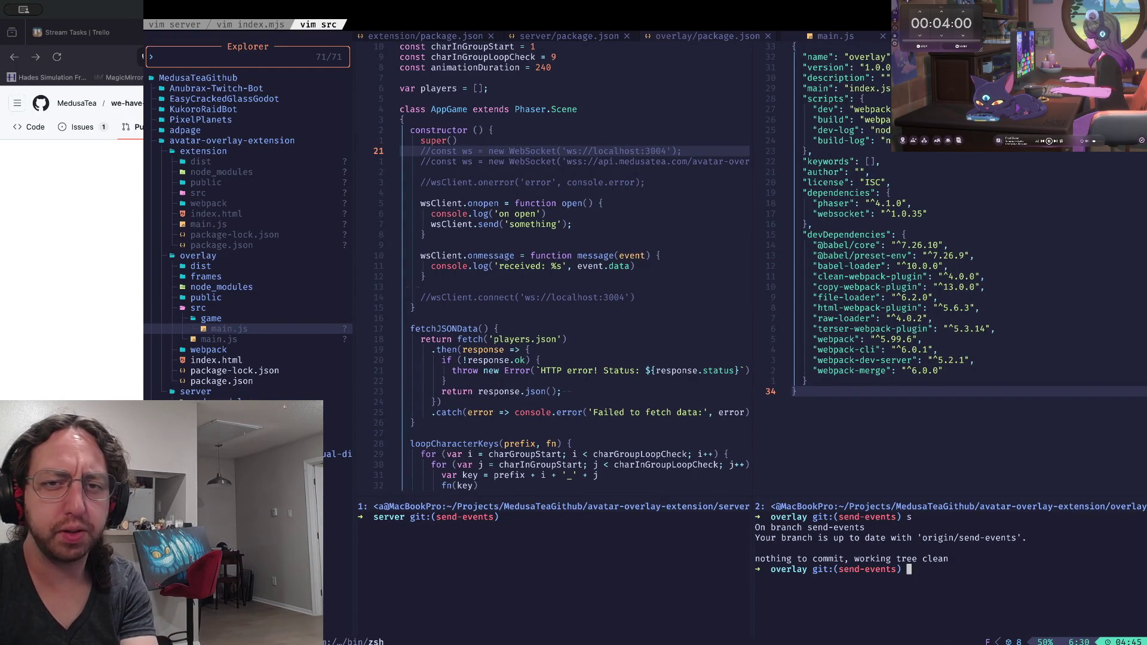
{"action": "left_click", "coordinate": [527, 349]}
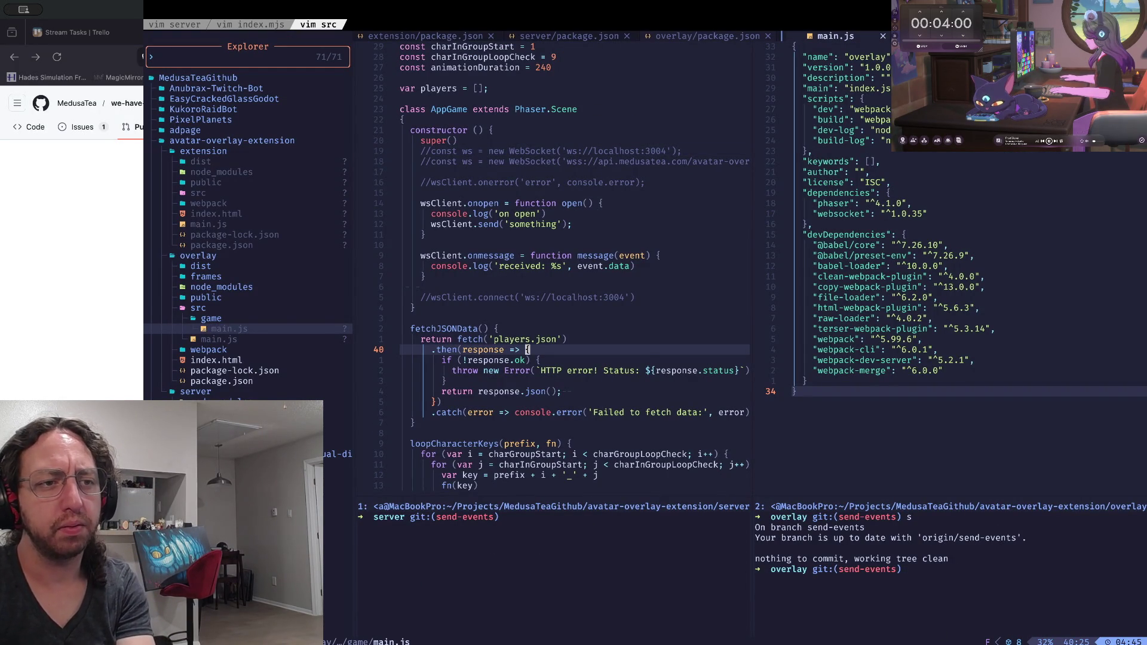